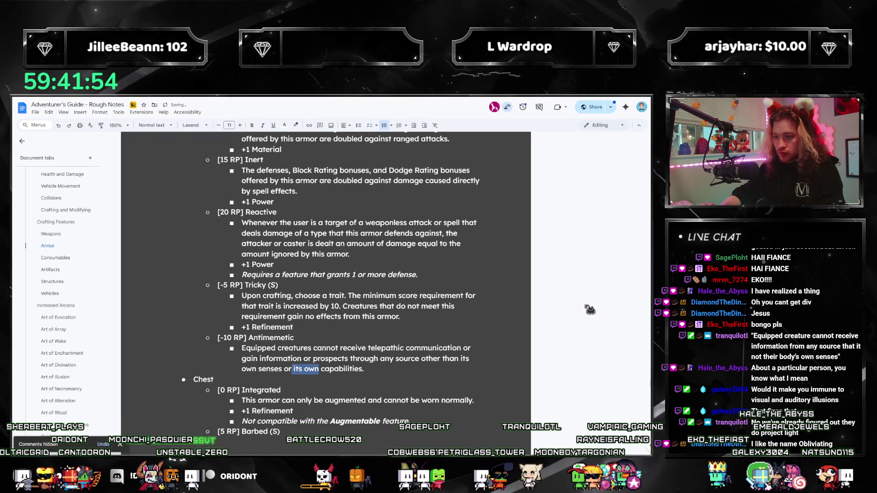
Remove the extra 'its own' and change 'or' to 'and' before 'capabilities' in the Antimemetic bullet
key("BackSpace")
key("F11")
key("BackSpace")
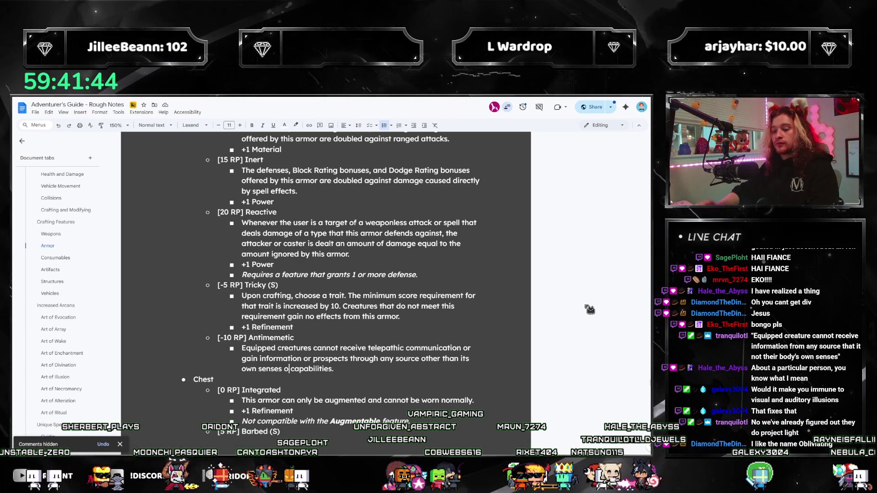
type("r")
key("BackSpace")
key("BackSpace")
key("BackSpace")
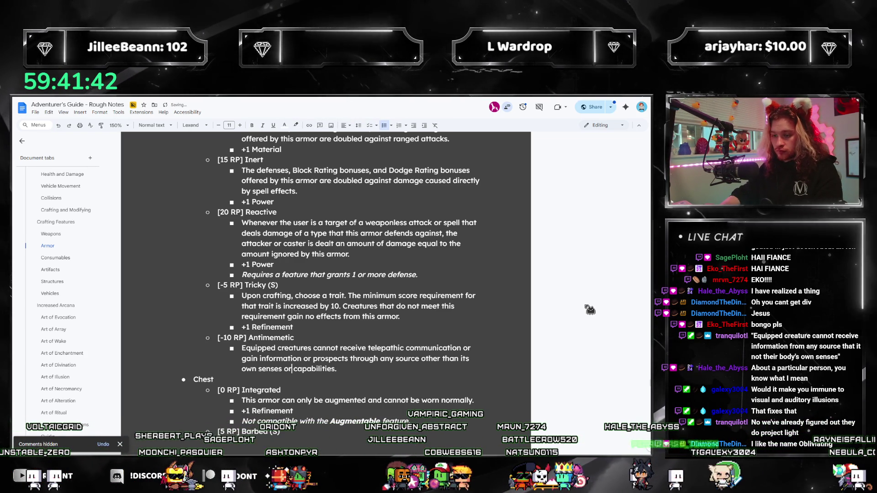
type("and")
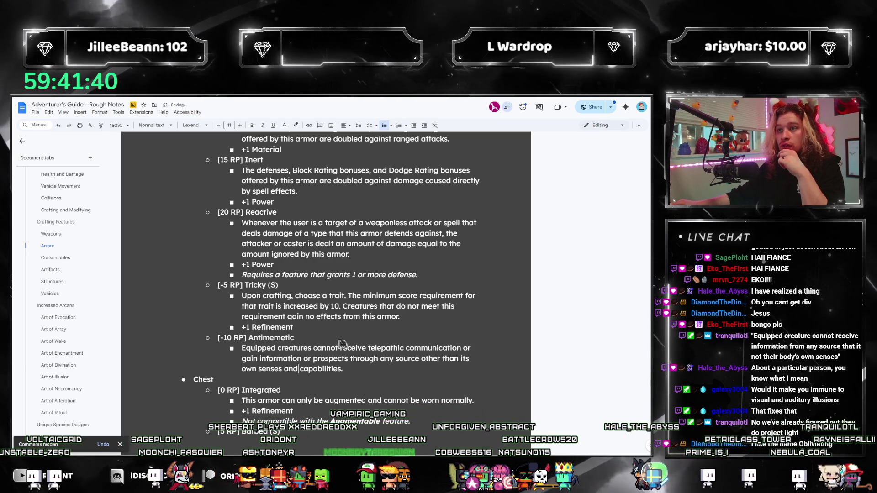
double_click(271, 337)
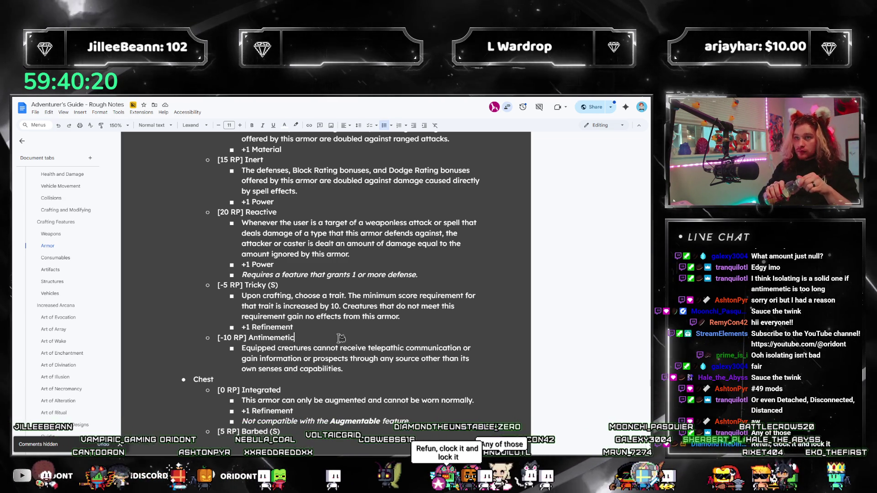
left_click(341, 338)
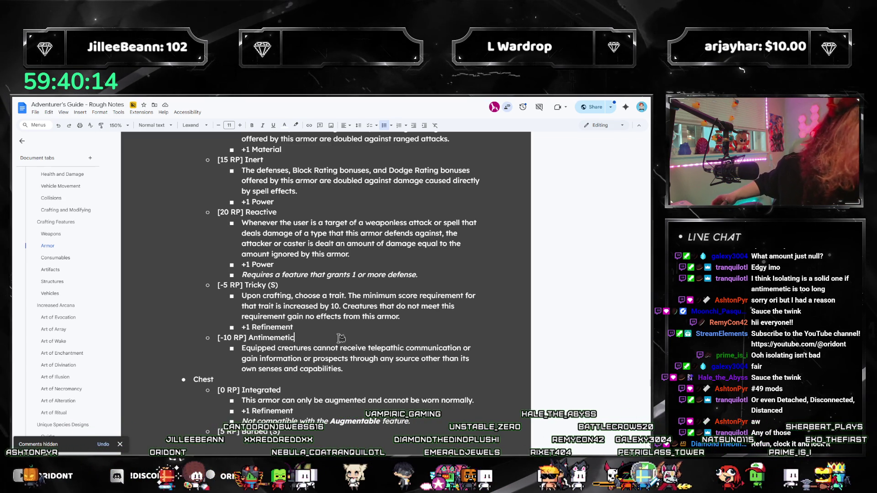
Retitle the [-10 RP] Antimemetic heading as Disconnected and select the whole entry
key("BackSpace")
key("BackSpace")
key("BackSpace")
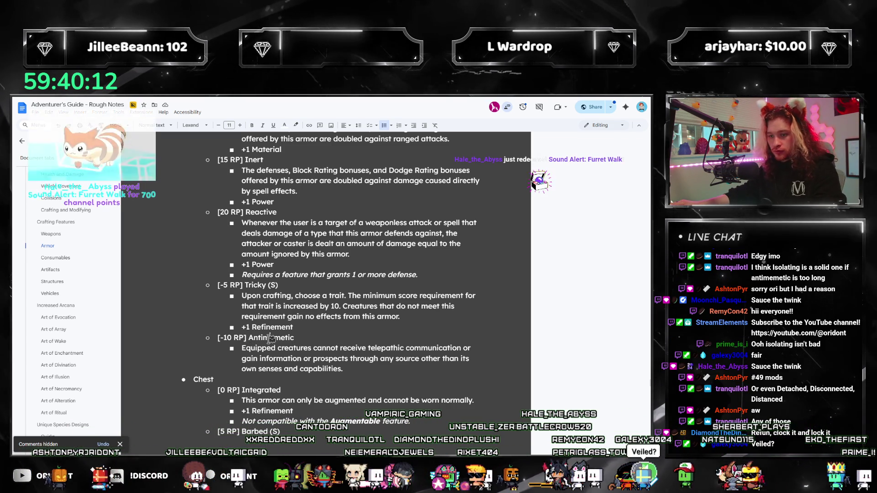
type("Disconnected")
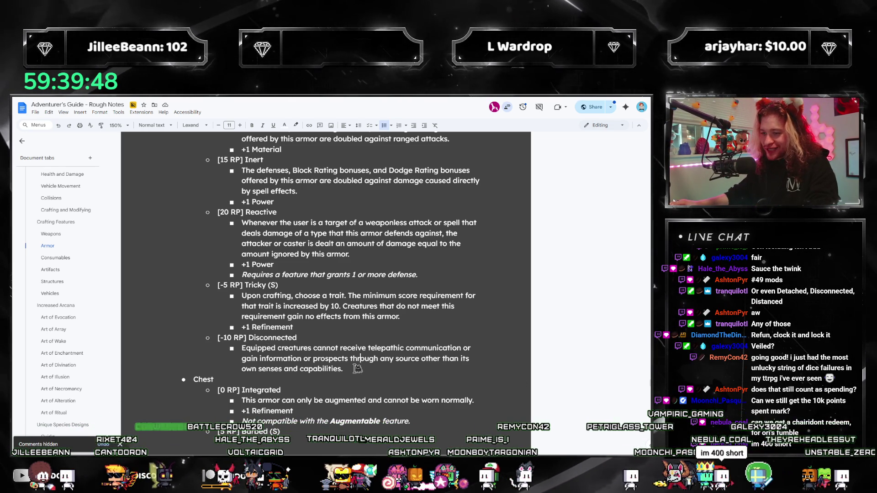
left_click_drag(344, 369, 351, 366)
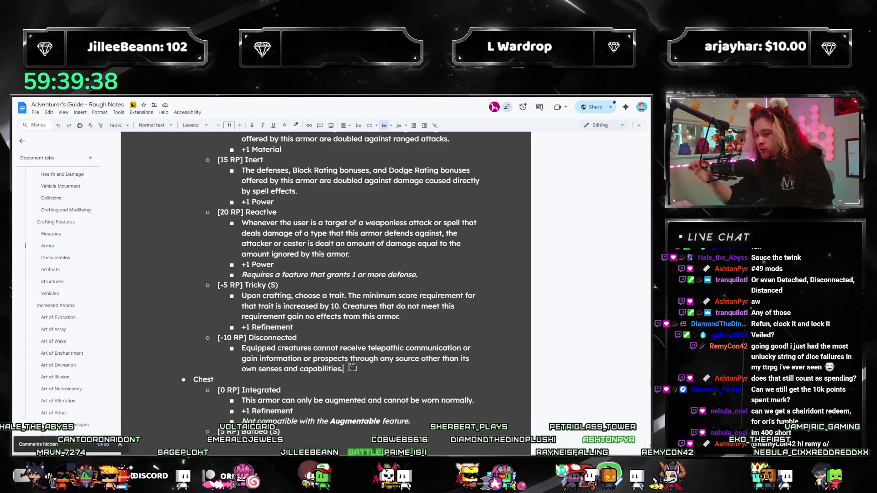
left_click_drag(351, 367, 249, 341)
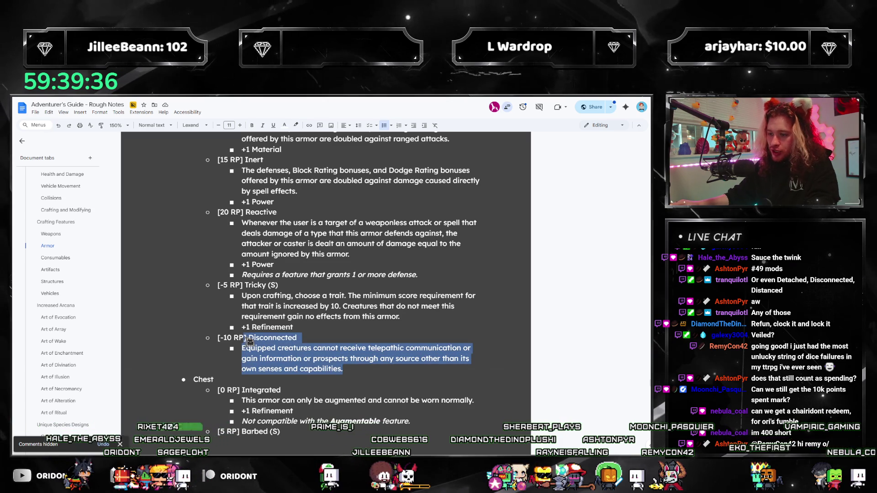
Select the Disconnected heading and description, then go to the Artifacts section
left_click(287, 369)
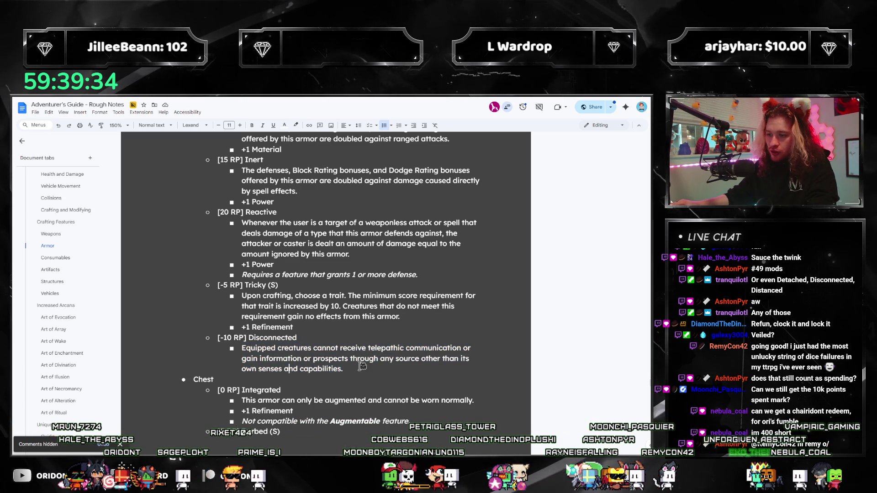
left_click(213, 341, "shift")
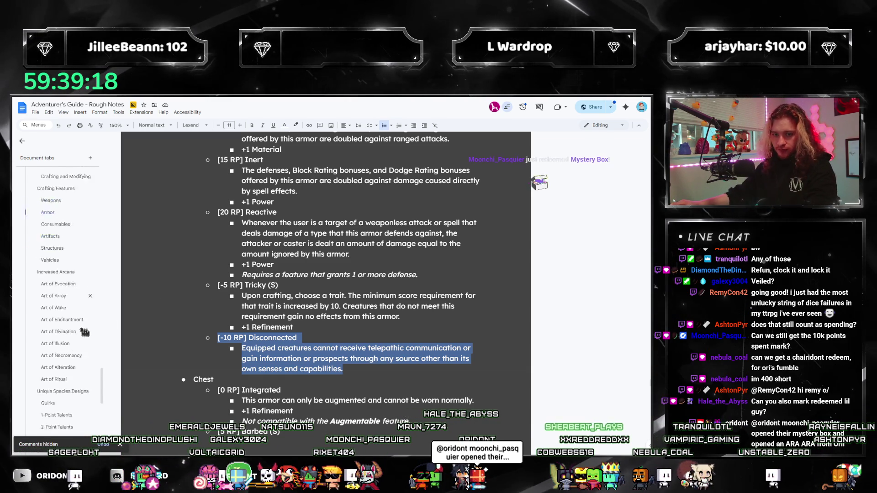
scroll(85, 332, "down", 2)
left_click(63, 271)
scroll(303, 308, "down", 10)
scroll(303, 308, "down", 10)
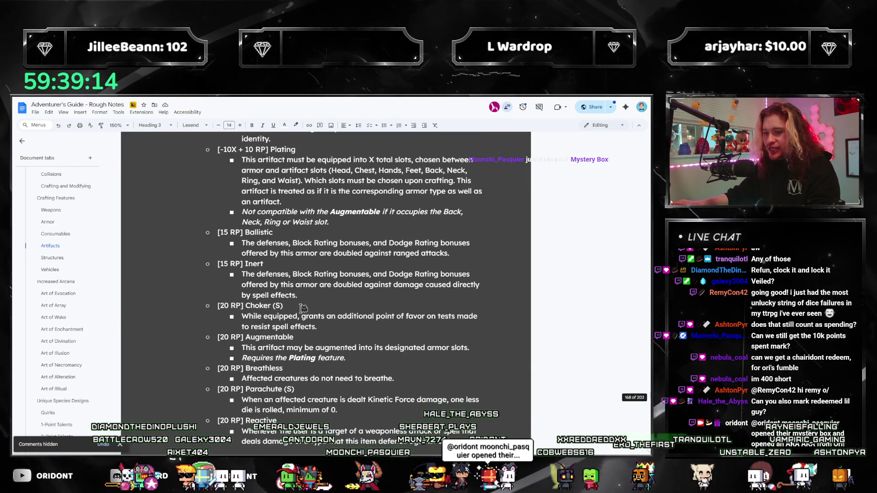
scroll(295, 343, "down", 6)
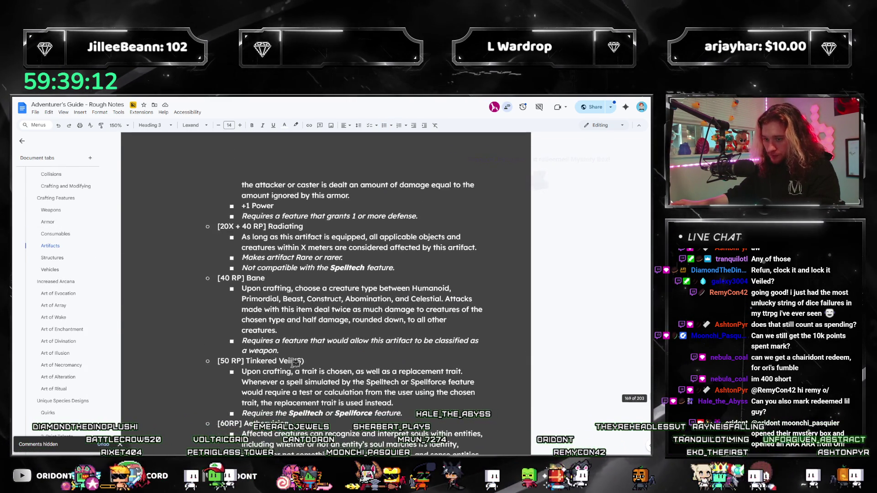
scroll(338, 363, "down", 3)
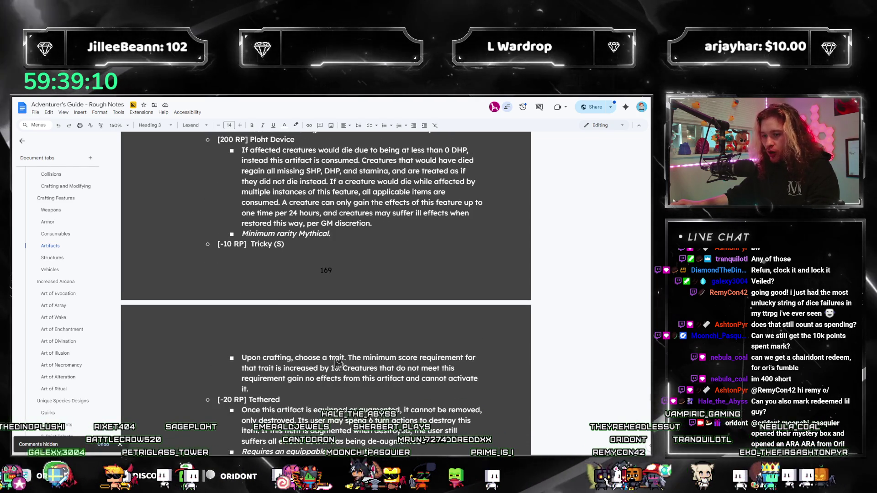
left_click(316, 251)
key("ctrl+z")
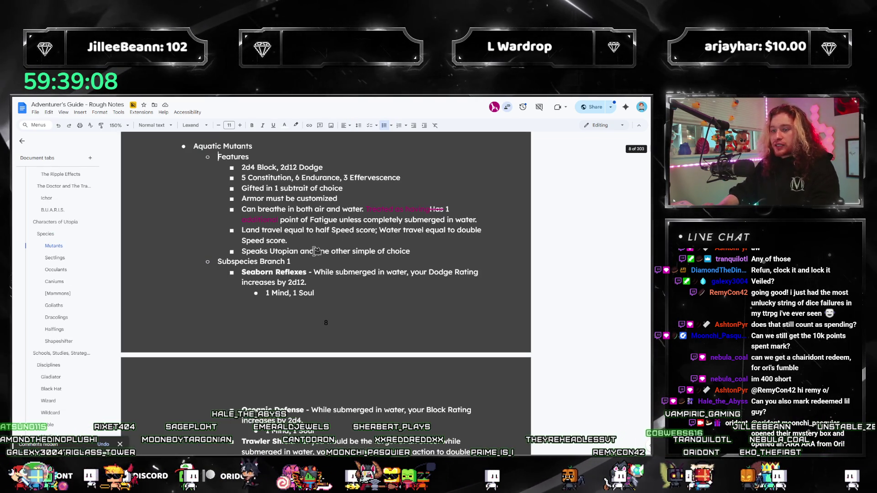
Paste the Disconnected entry into Artifacts just above Tricky (S)
scroll(95, 332, "down", 10)
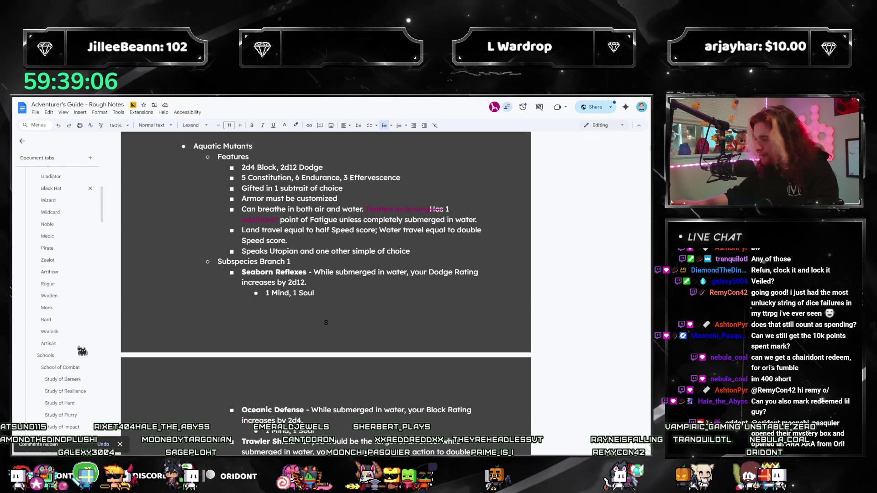
scroll(86, 351, "up", 5)
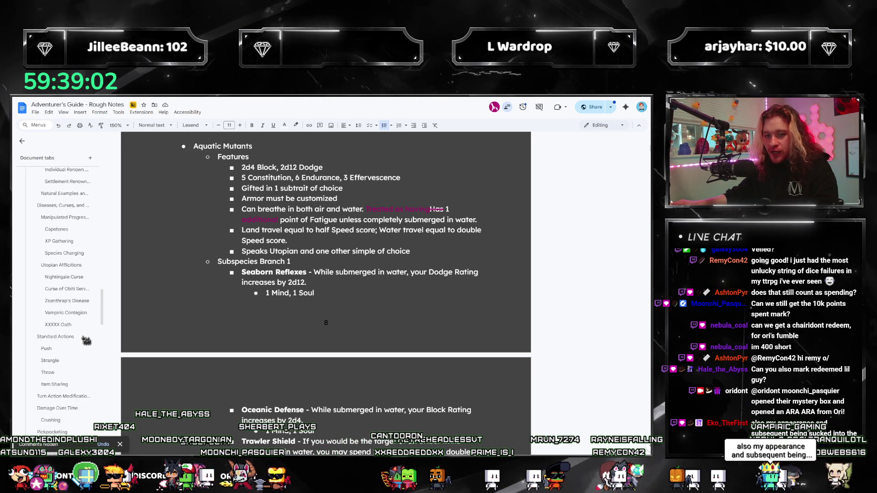
scroll(86, 341, "down", 10)
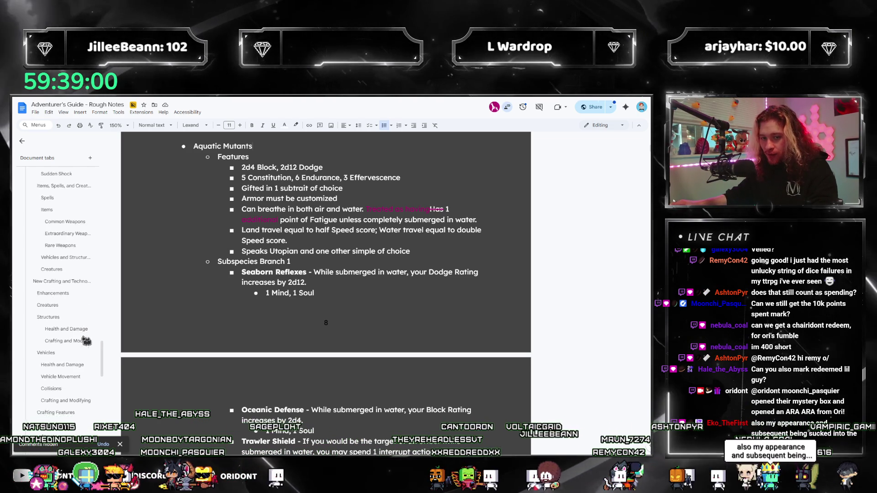
scroll(69, 345, "down", 8)
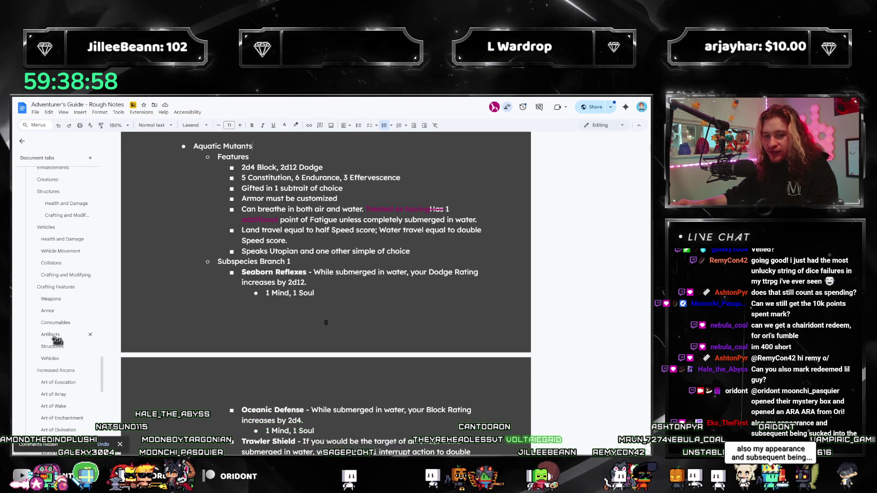
left_click(50, 340)
scroll(239, 314, "down", 10)
scroll(239, 313, "down", 15)
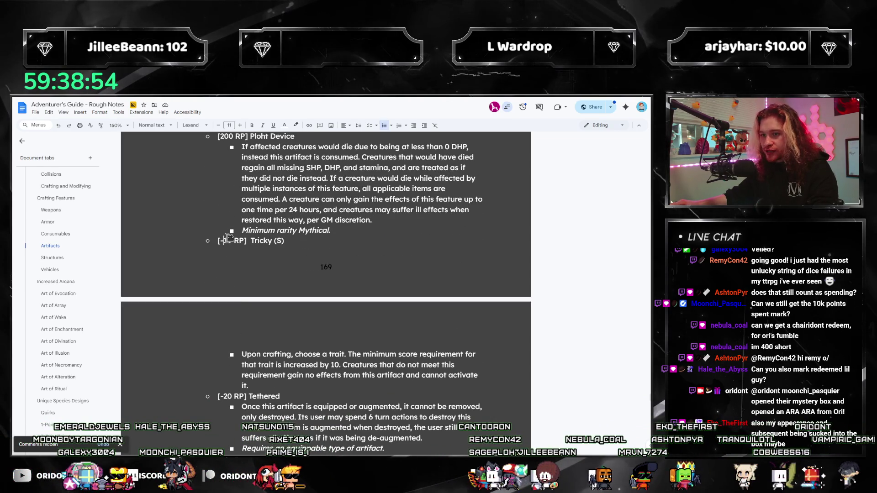
type("[-10 RP] Disconnected Equipped creatures cannot receive telepathic communication or gain information or prospects through any source other than its own senses and capabilities.")
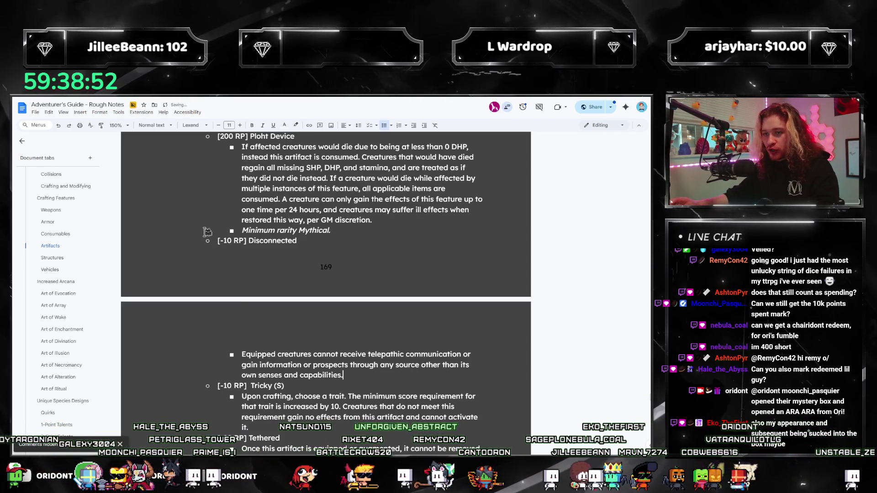
Change the pasted Disconnected entry's cost from -10 to +10 RP
key("BackSpace")
left_click(231, 240)
key("BackSpace")
key("BackSpace")
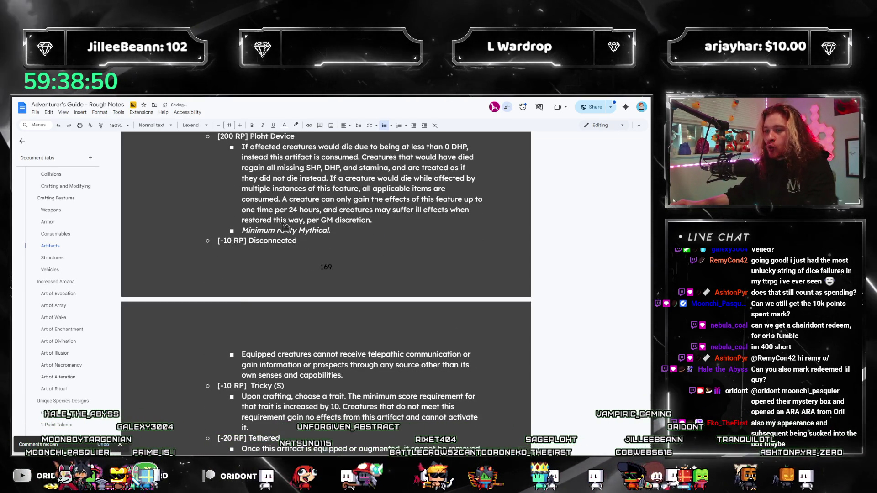
type("5")
key("BackSpace")
key("BackSpace")
type("0")
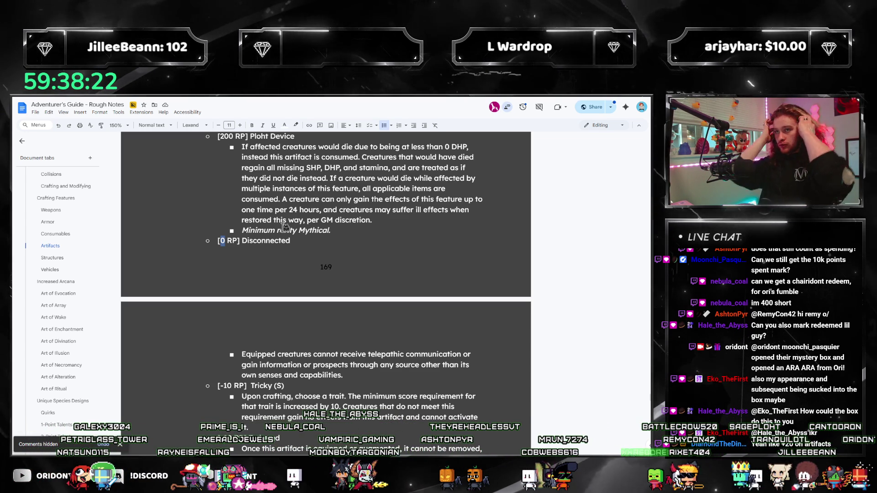
type("+10")
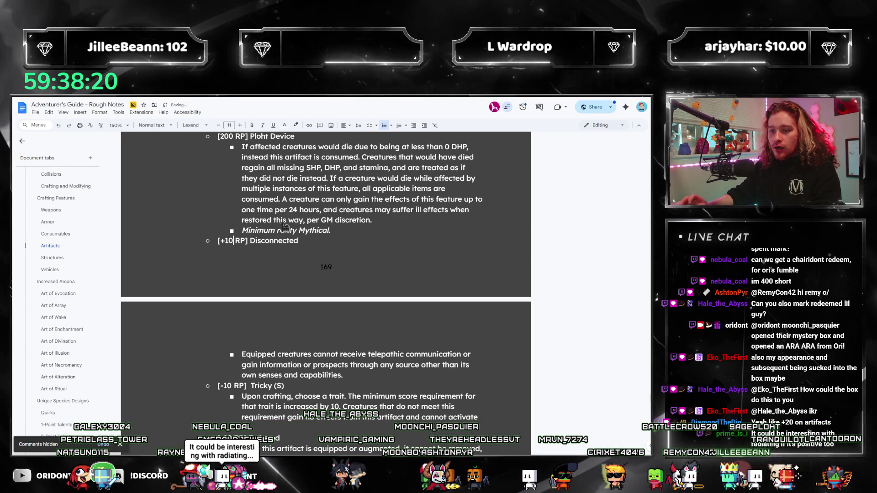
Edit the description wording, then delete the whole Disconnected entry from Artifacts
key("Down")
key("ctrl+shift+Right")
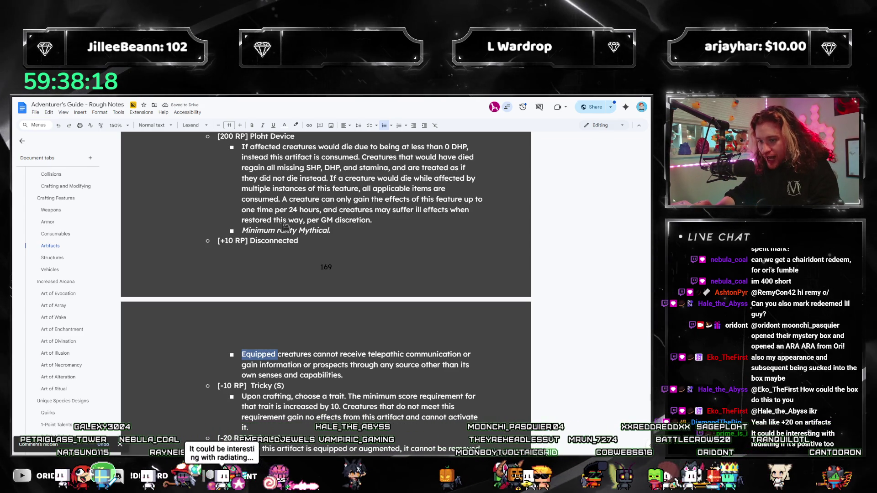
type("Af")
type("d")
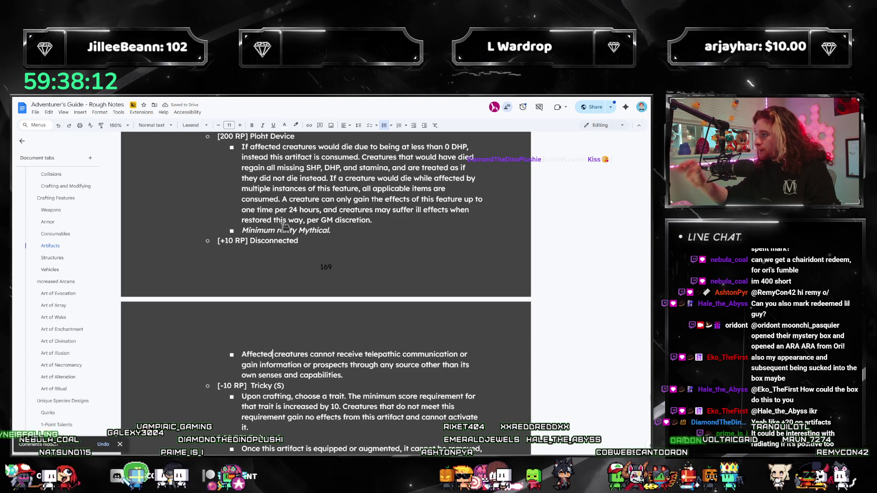
mouse_move(356, 376)
left_mouse_down()
mouse_move(274, 354)
mouse_move(215, 241)
left_mouse_up()
key("ctrl+c")
key("BackSpace")
key("BackSpace")
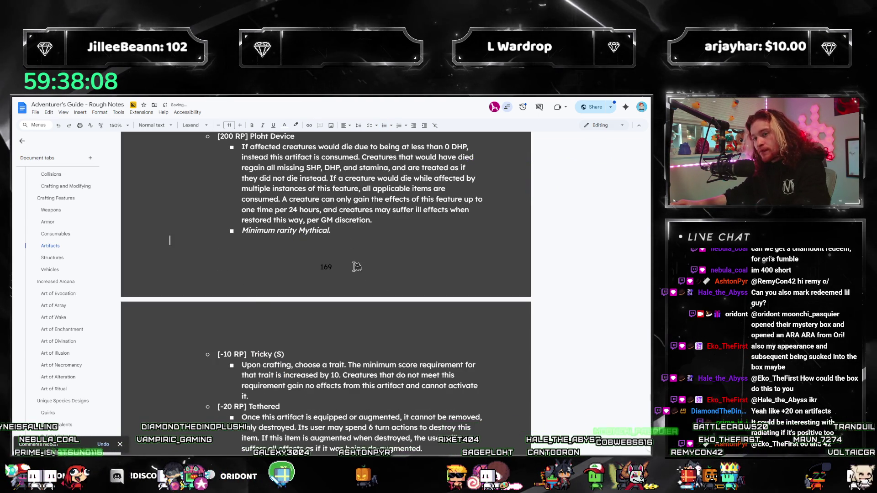
Paste the Disconnected feature entry above Defensive (S) in the Artifacts list
key("BackSpace")
scroll(352, 274, "up", 15)
scroll(339, 314, "up", 4)
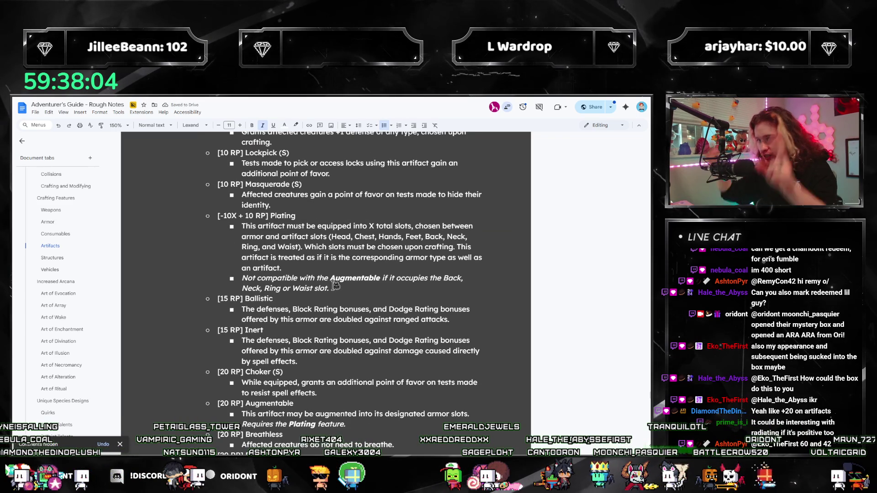
scroll(213, 364, "up", 6)
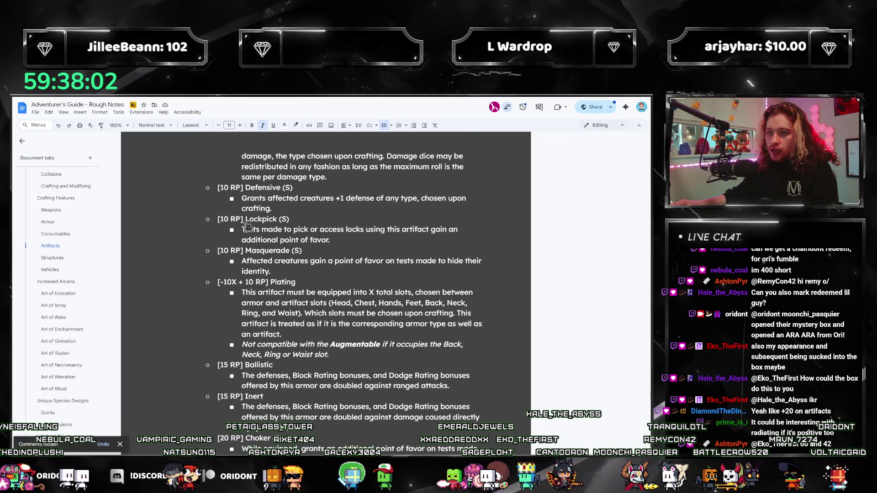
left_click(327, 342)
key("Return")
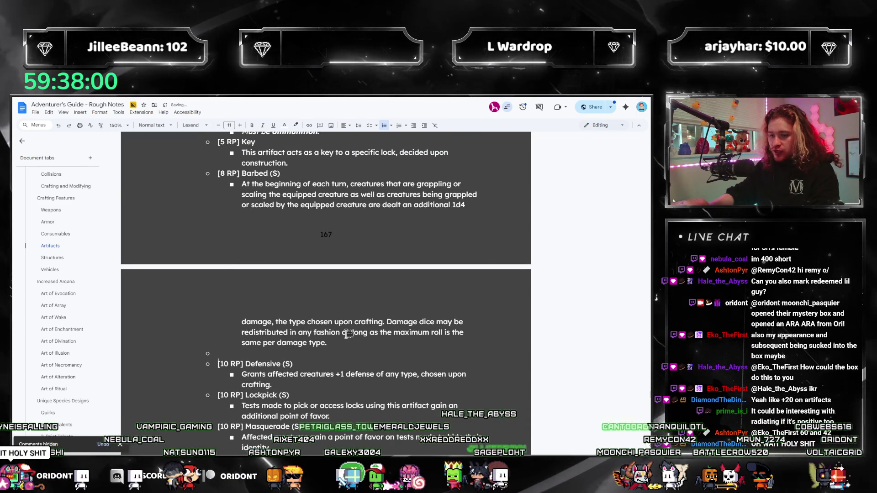
key("ctrl+v")
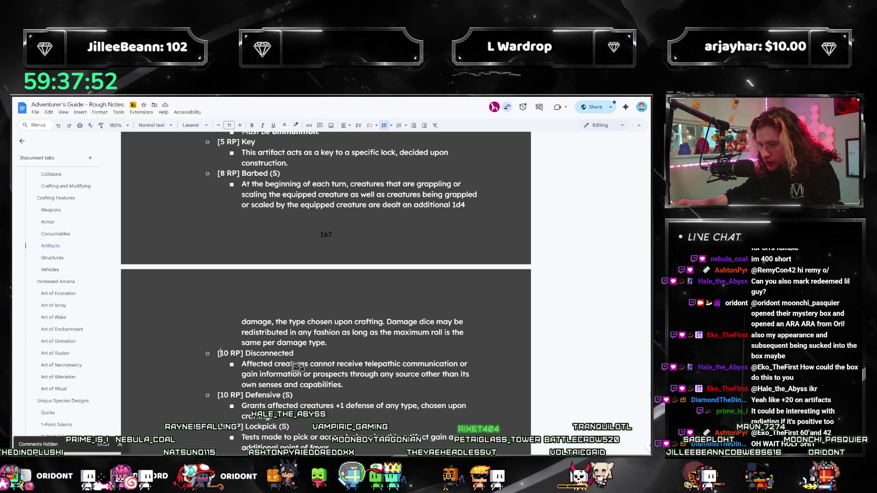
Insert 'their' after 'other than' in the Disconnected description
scroll(297, 366, "down", 5)
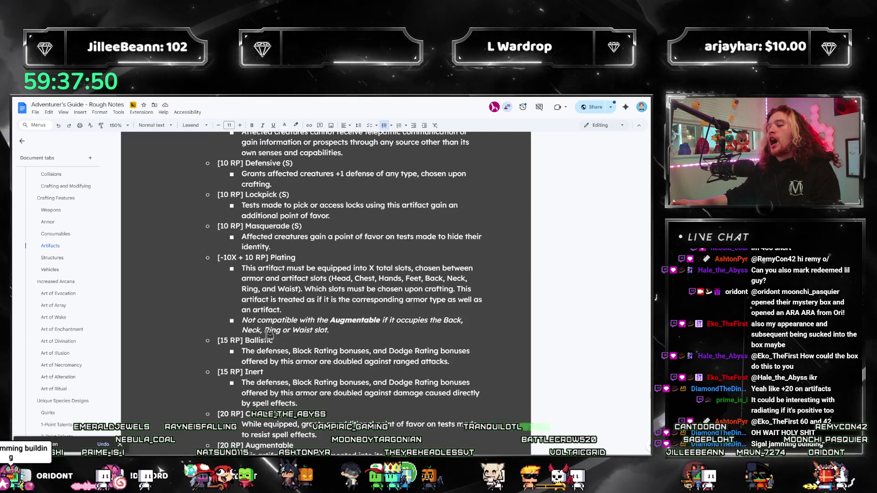
scroll(269, 335, "up", 2)
left_click(222, 220)
left_click(379, 250)
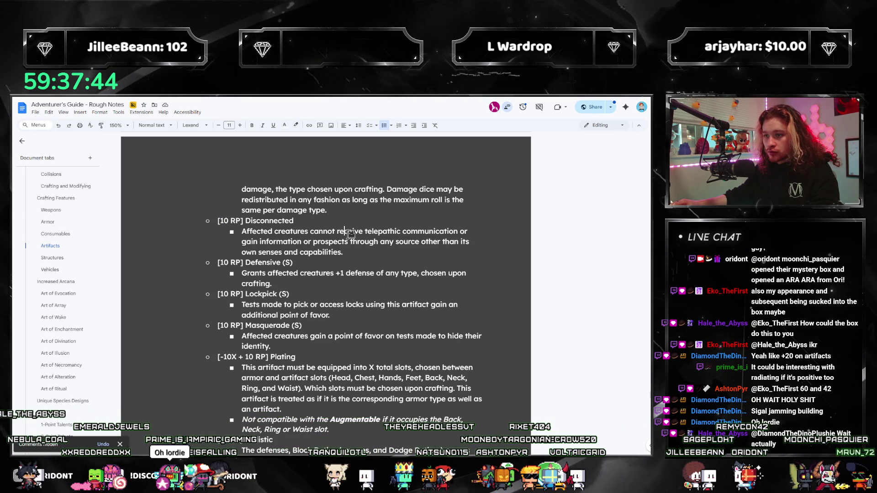
left_click(396, 241)
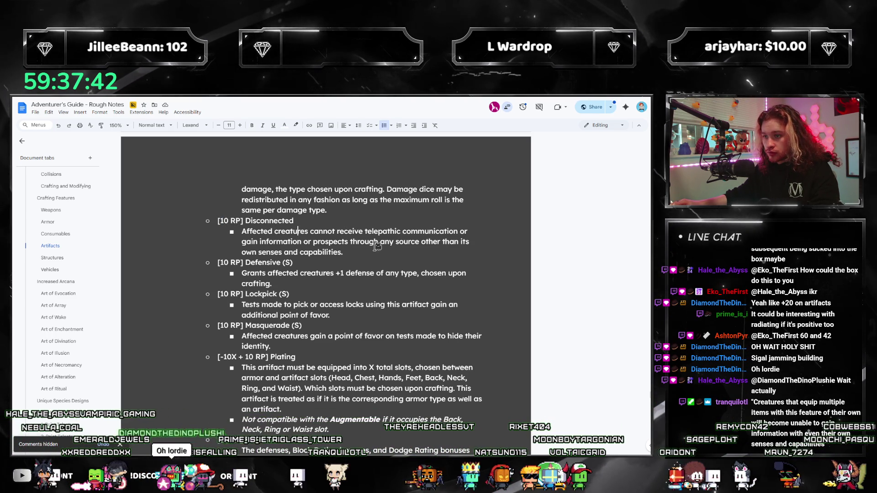
left_click(464, 243)
type("their")
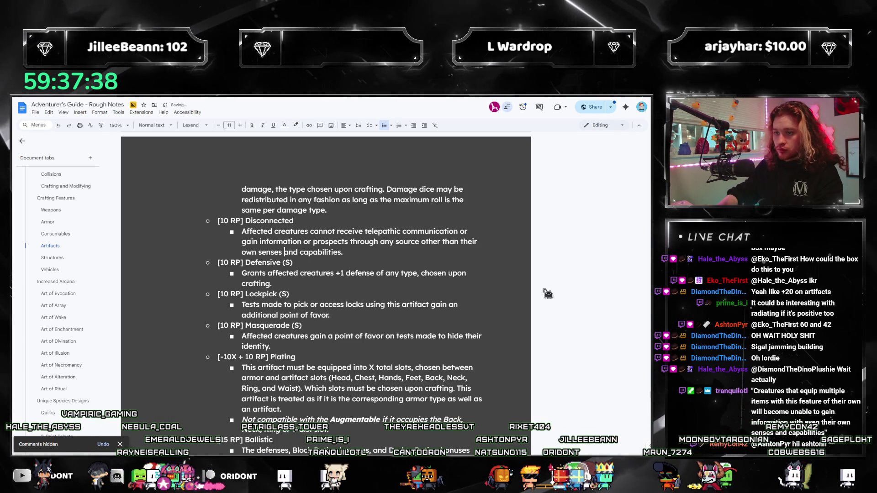
key("ctrl+Right")
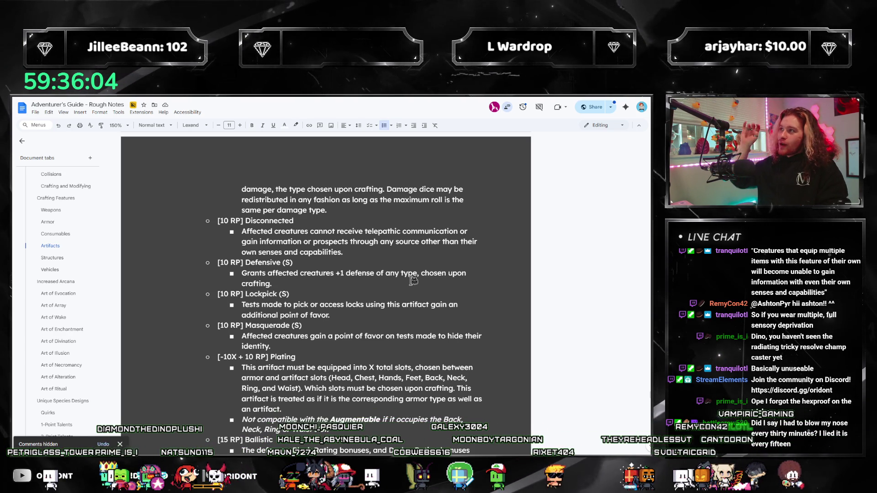
scroll(409, 173, "up", 10)
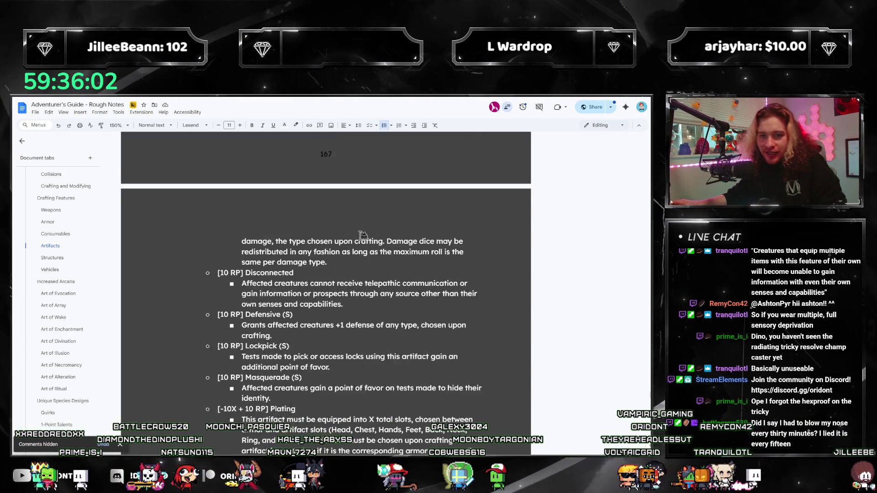
Browse the Consumables and Artifacts features, then jump to the Structures section
scroll(354, 233, "up", 15)
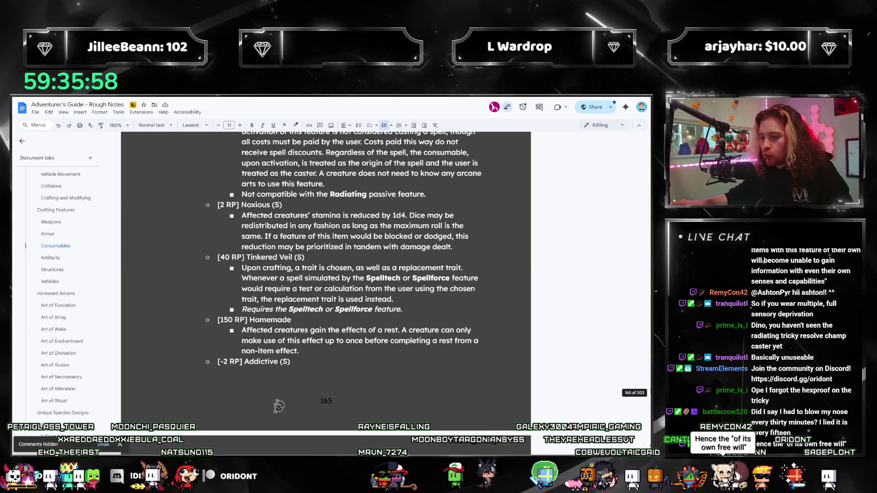
left_click(320, 406)
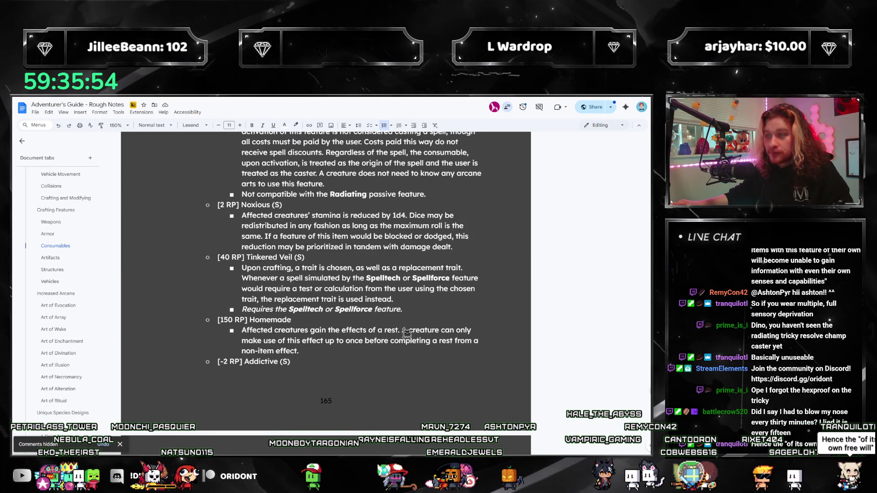
scroll(406, 320, "up", 3)
scroll(406, 315, "down", 10)
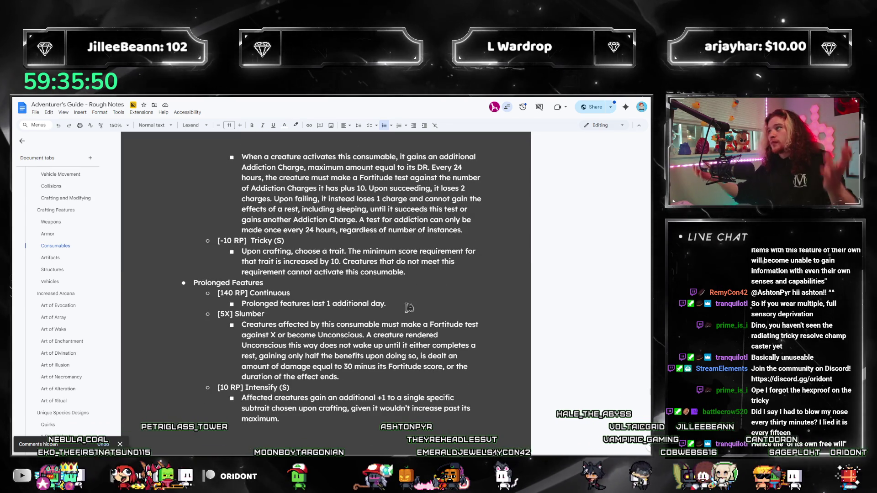
scroll(365, 293, "down", 15)
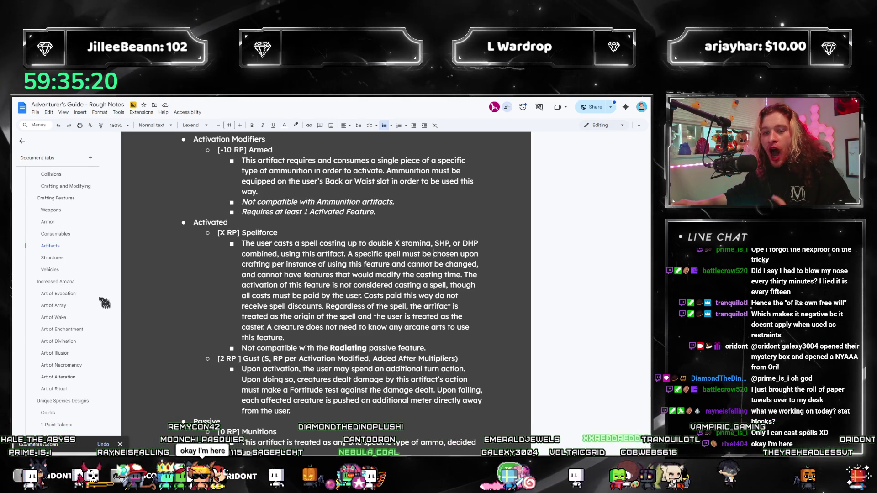
scroll(68, 290, "up", 5)
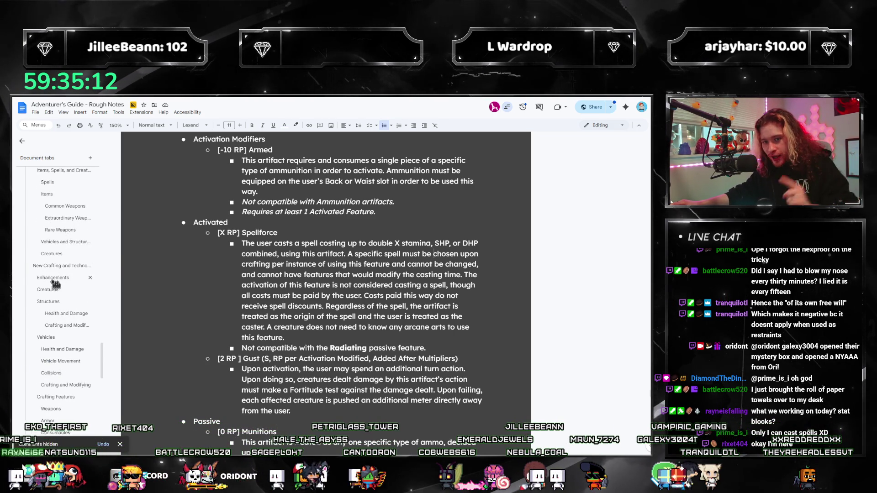
scroll(54, 284, "up", 1)
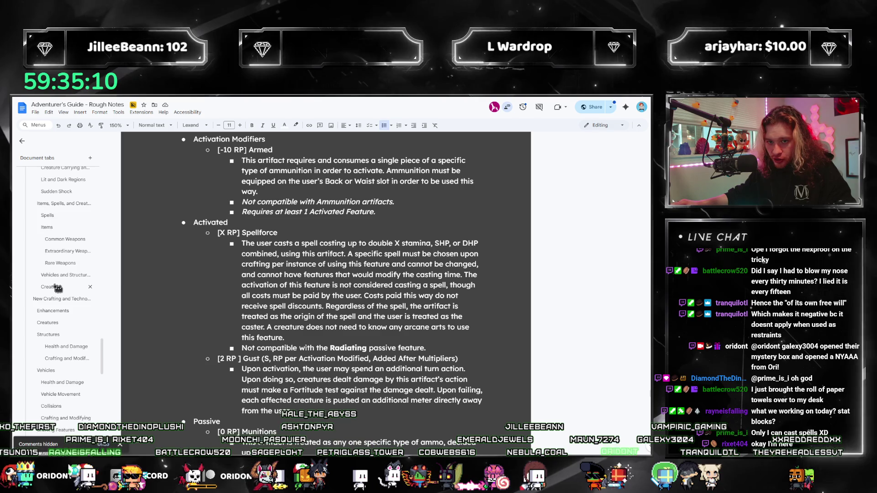
scroll(56, 288, "down", 5)
left_click(52, 245)
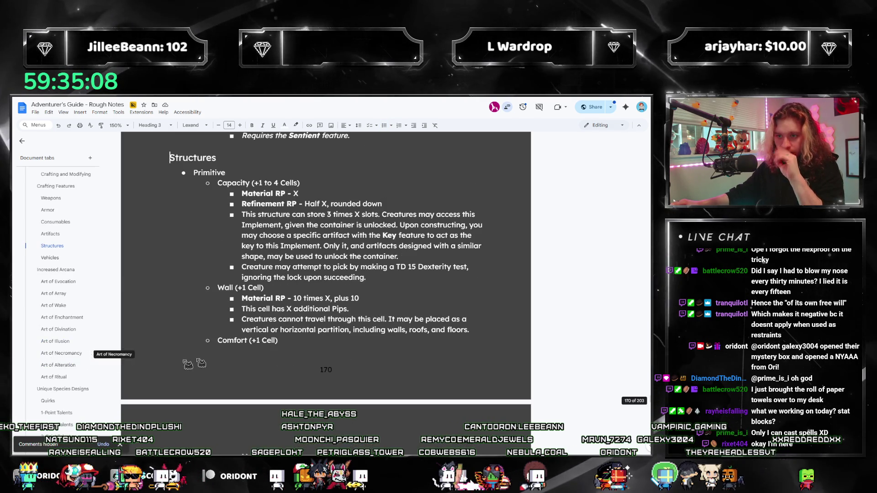
scroll(329, 251, "down", 10)
scroll(338, 301, "down", 3)
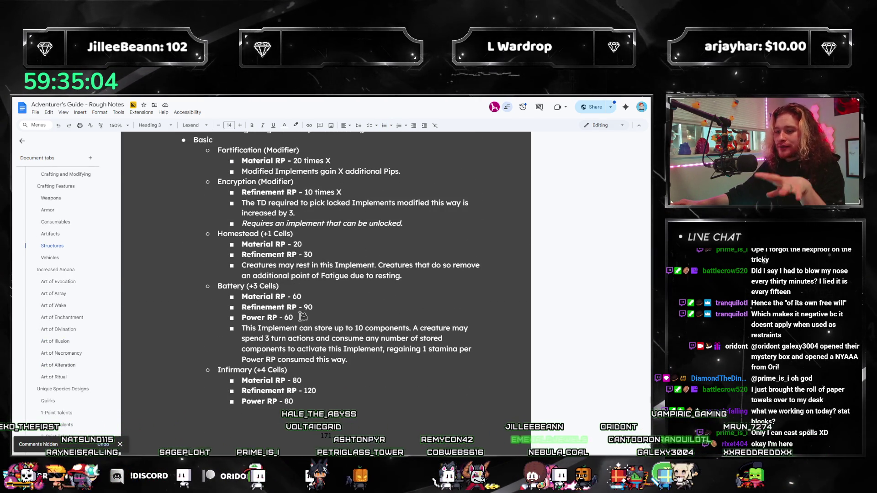
scroll(304, 315, "down", 7)
scroll(319, 303, "up", 6)
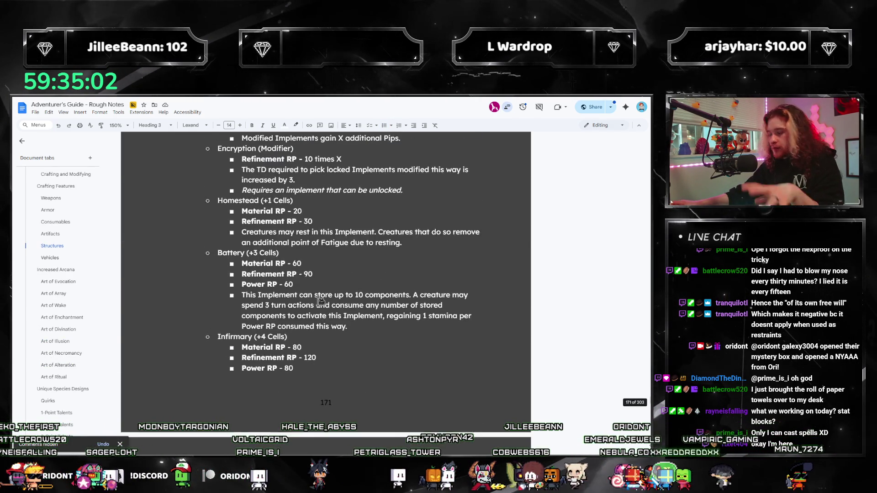
scroll(321, 301, "up", 2)
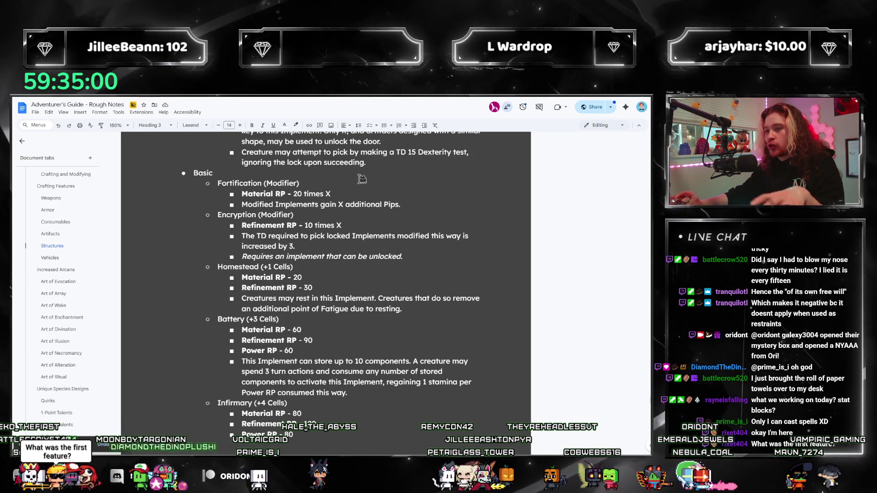
scroll(369, 292, "up", 2)
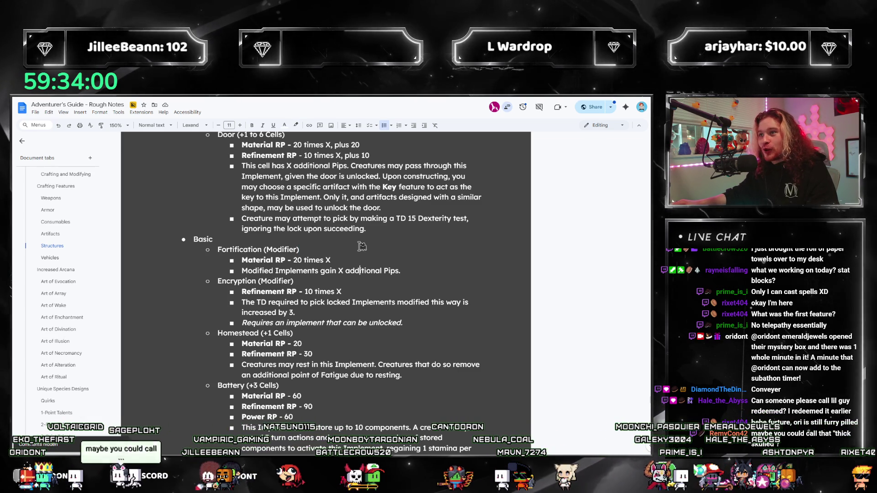
scroll(363, 242, "up", 1)
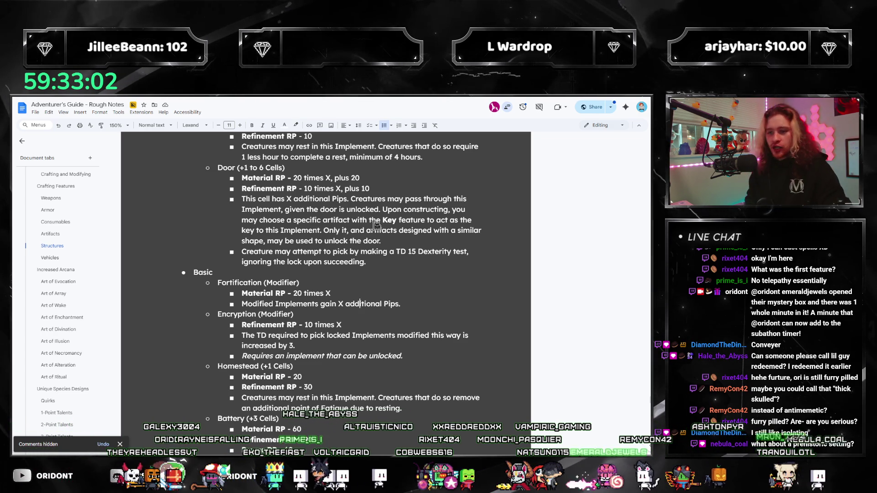
scroll(341, 297, "down", 2)
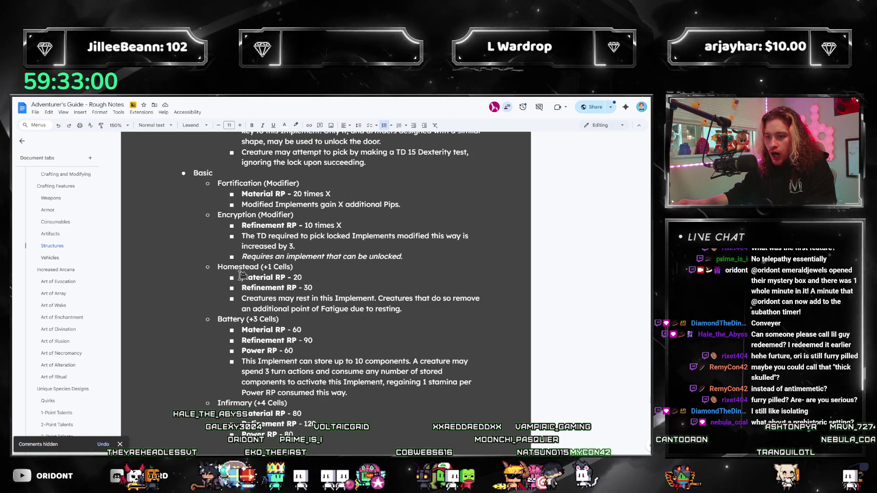
Add a Conveyor (+X Cells) feature after Homestead, correcting the spelling from Conveyer
left_click(208, 319)
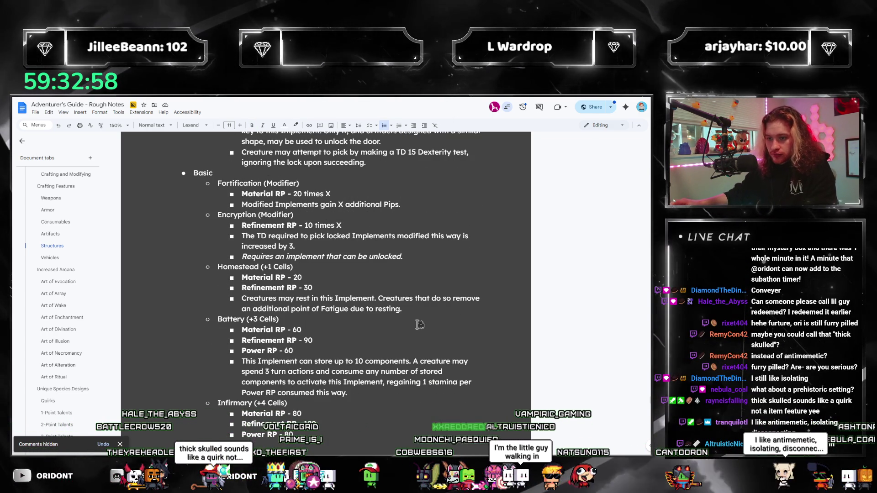
key("Return")
key("Up")
type("Conveyer")
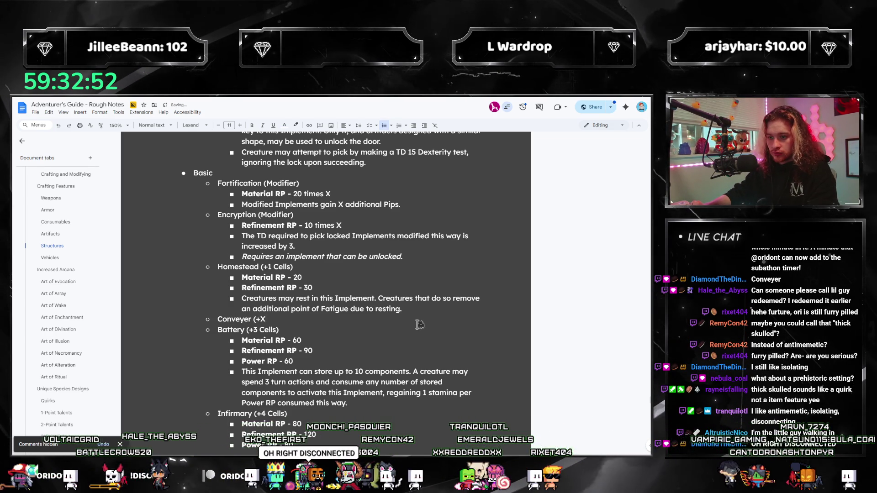
type(" (+X Cells)")
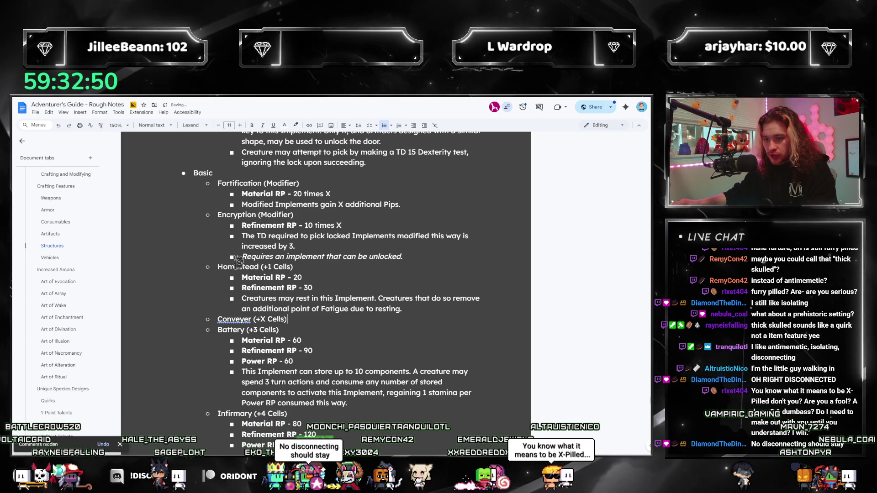
right_click(234, 320)
left_click(249, 325)
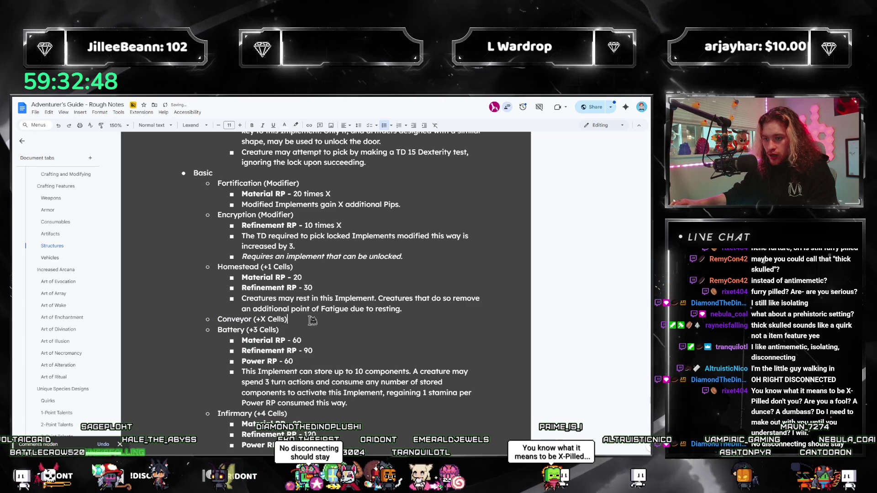
Add Conveyor cost sub-bullets: Material RP - 20, plus blank Refinement RP and Power RP lines
key("Return")
key("Tab")
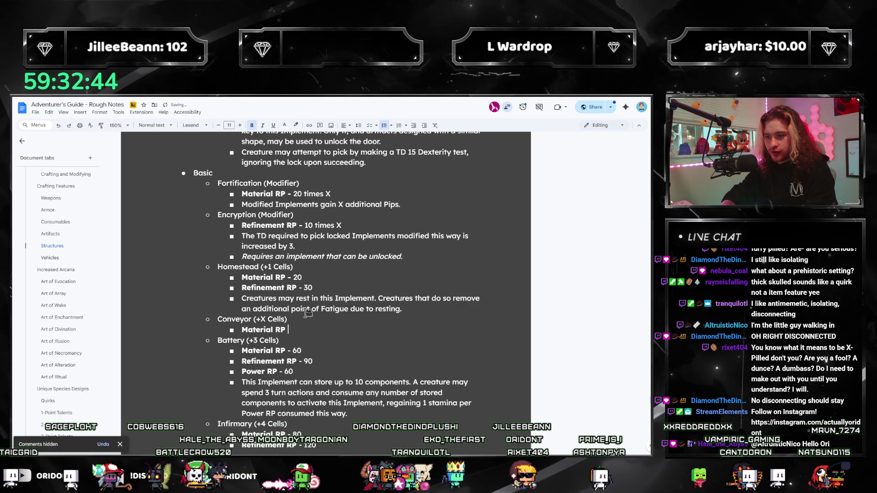
type("-")
key("Return")
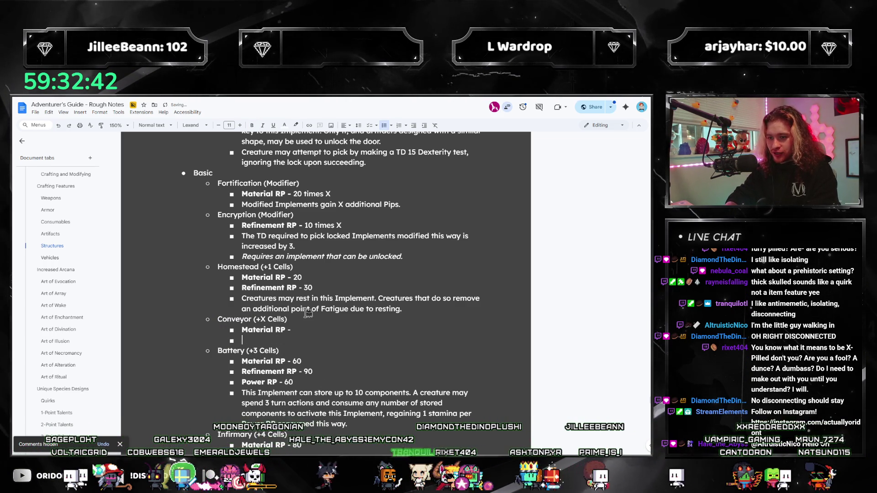
type("Refinement RP -")
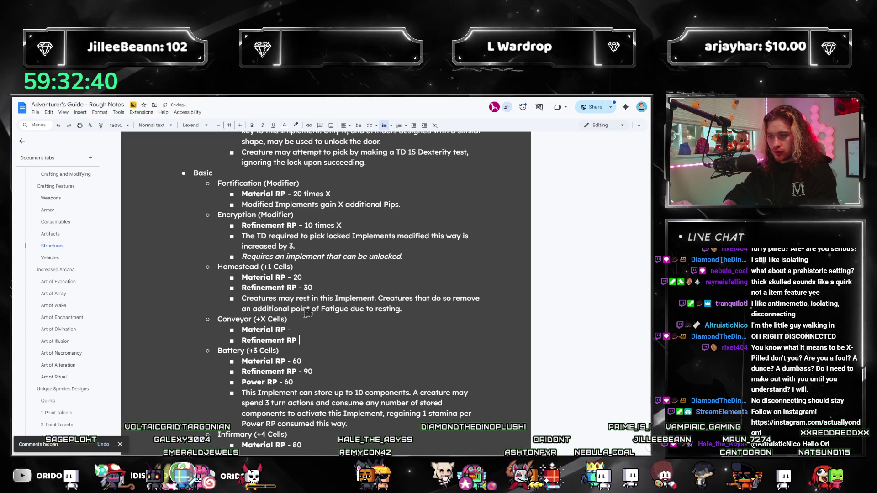
key("Return")
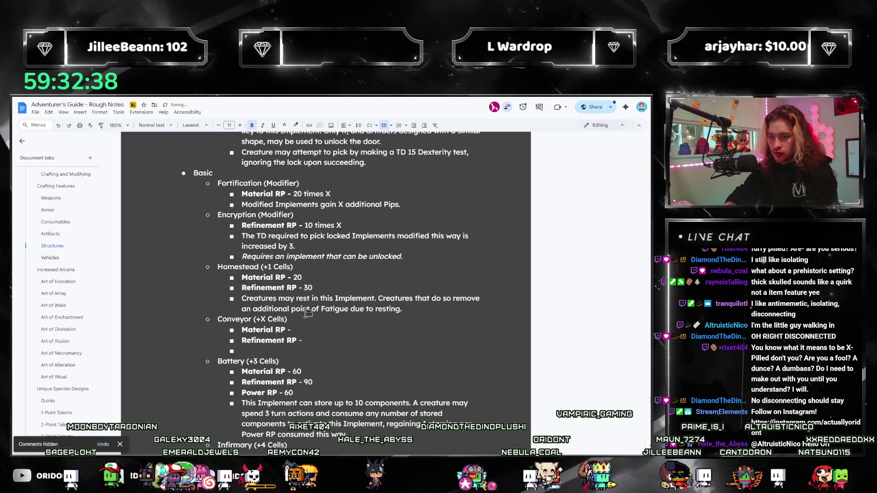
key("ctrl+b")
type("Power RP -")
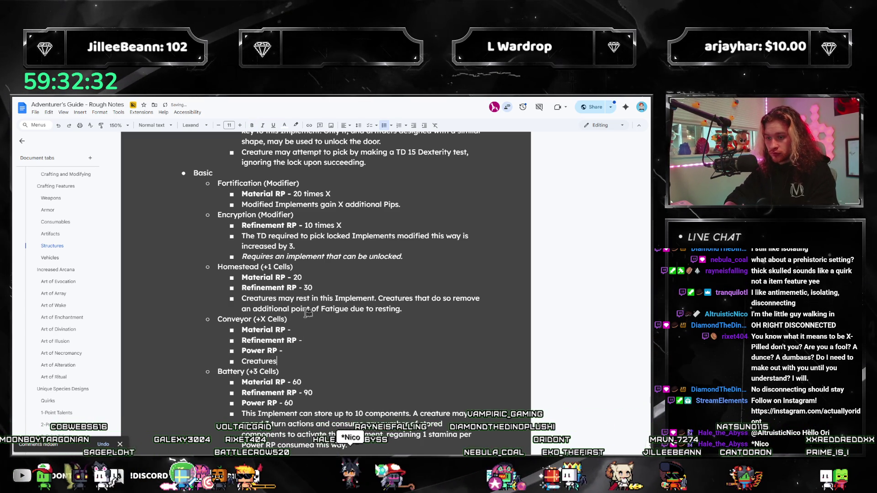
left_click(322, 330)
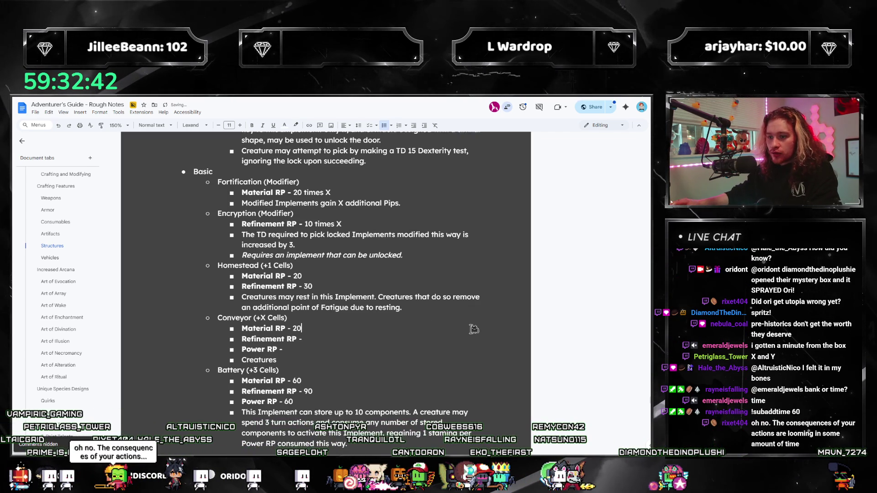
scroll(456, 315, "down", 7)
scroll(426, 301, "down", 3)
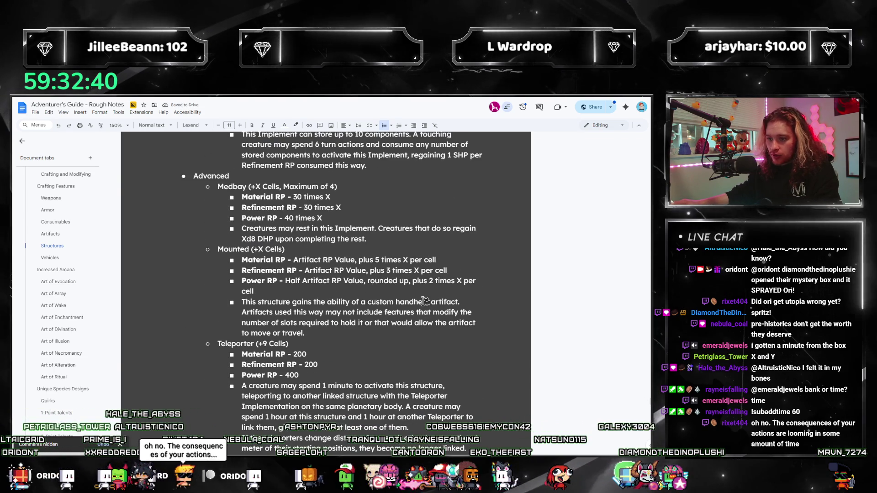
scroll(425, 300, "down", 5)
scroll(425, 301, "down", 10)
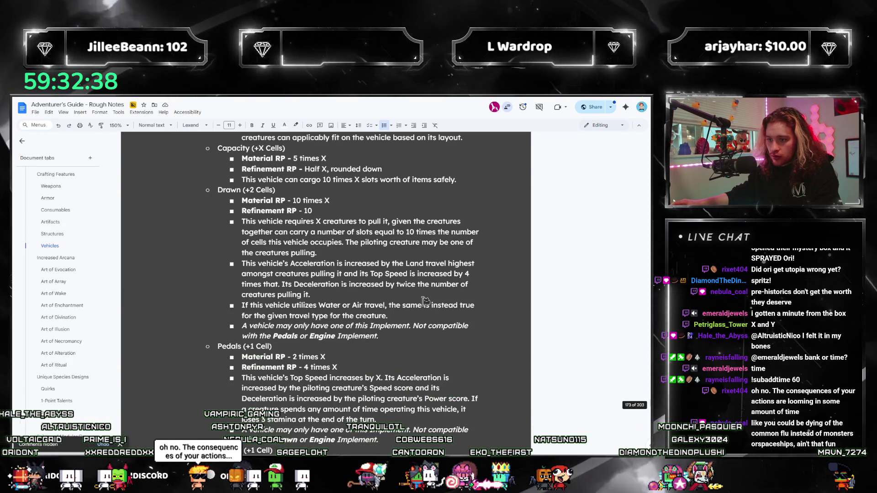
scroll(425, 301, "down", 4)
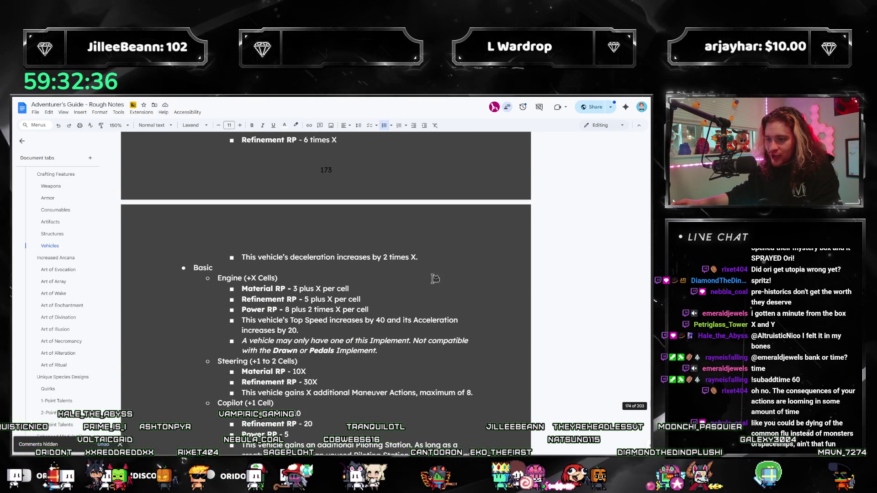
Set the Material RP base to 10 and Refinement RP to 10 plus X times 10
type("plus X times")
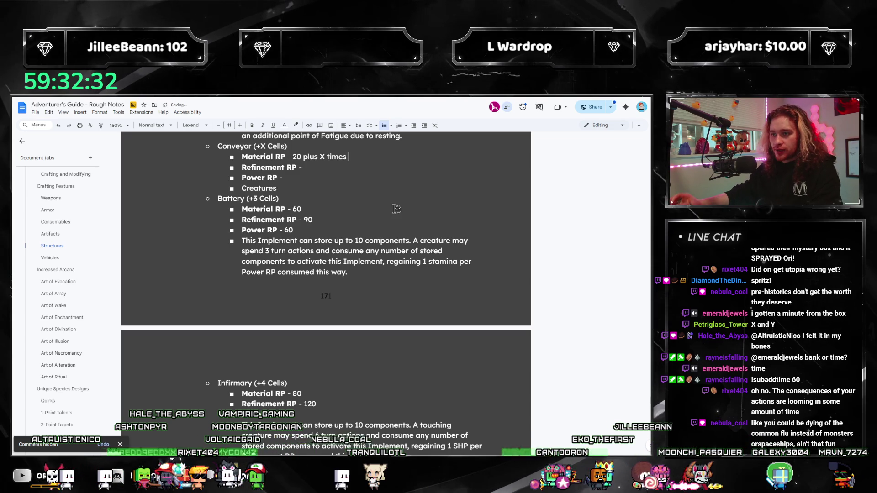
scroll(396, 209, "up", 5)
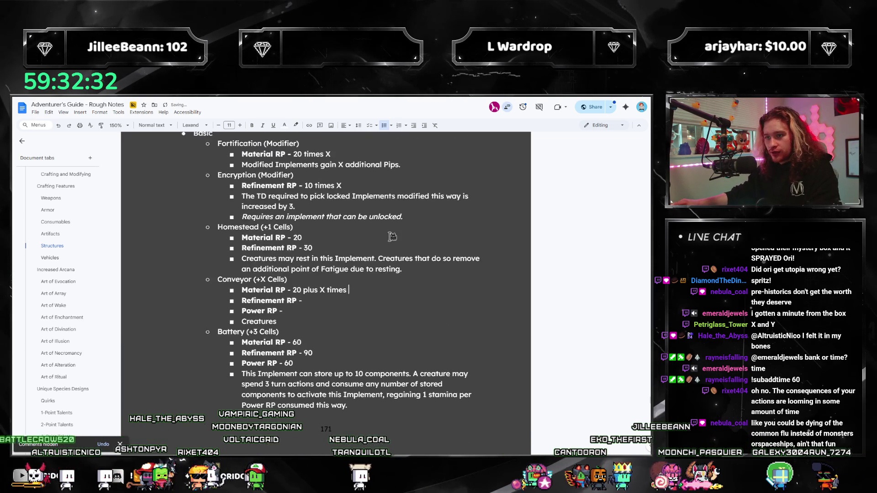
scroll(469, 255, "down", 2)
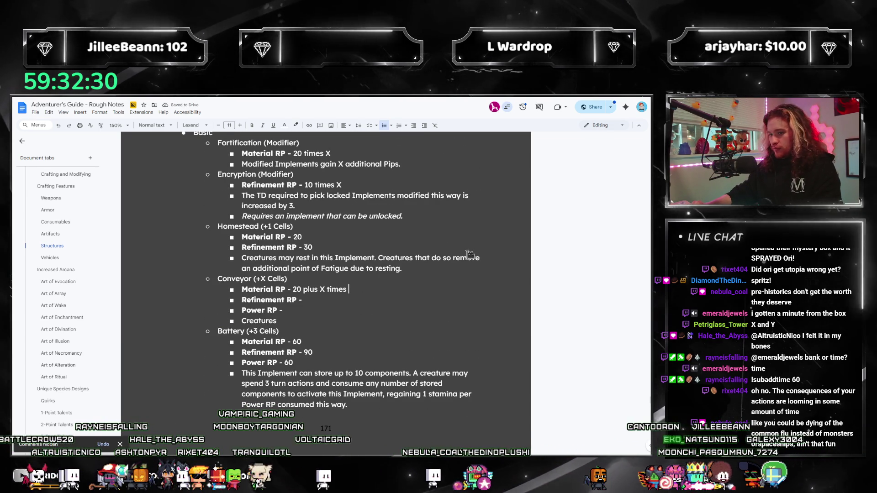
type("10")
key("Down")
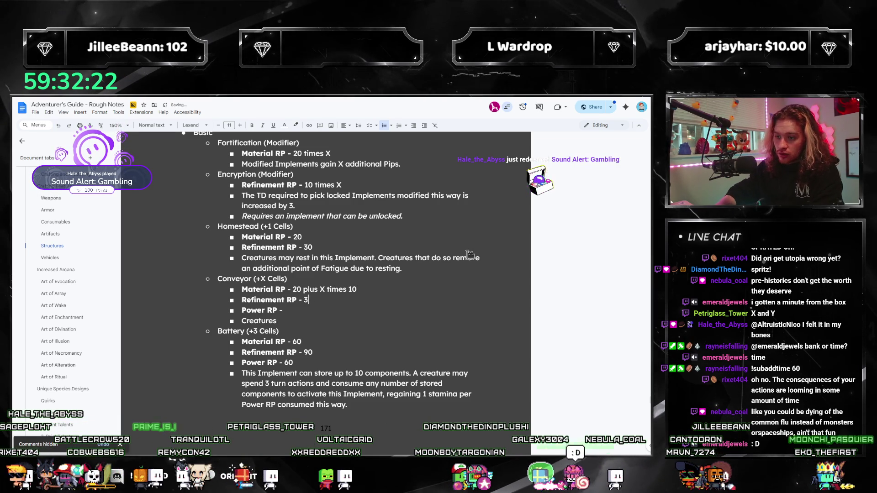
type("plus X times 10")
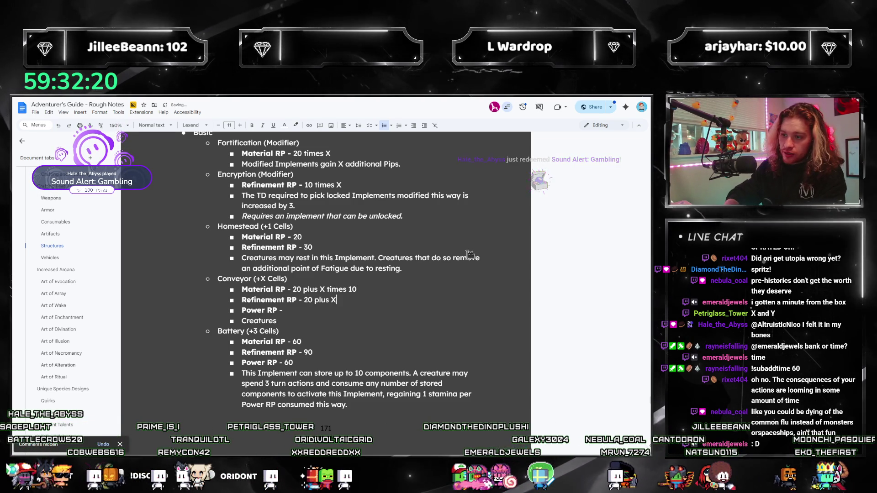
key("Down")
type("10 p")
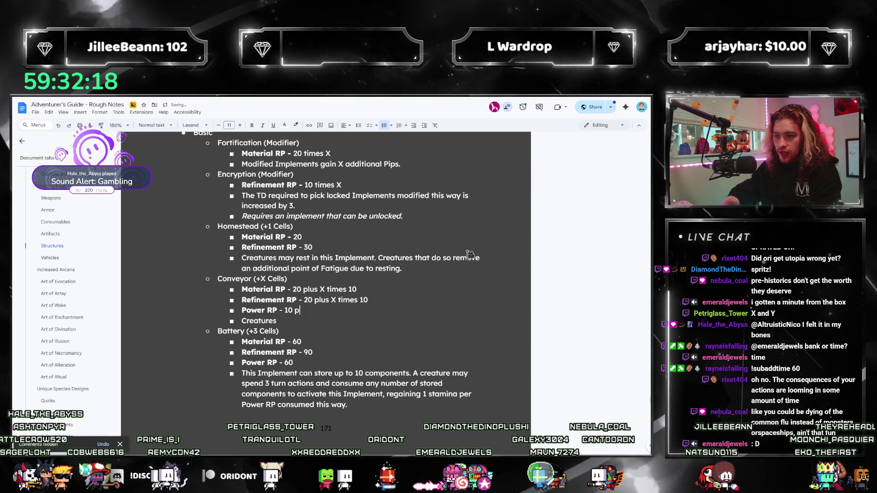
type("lus X times 10")
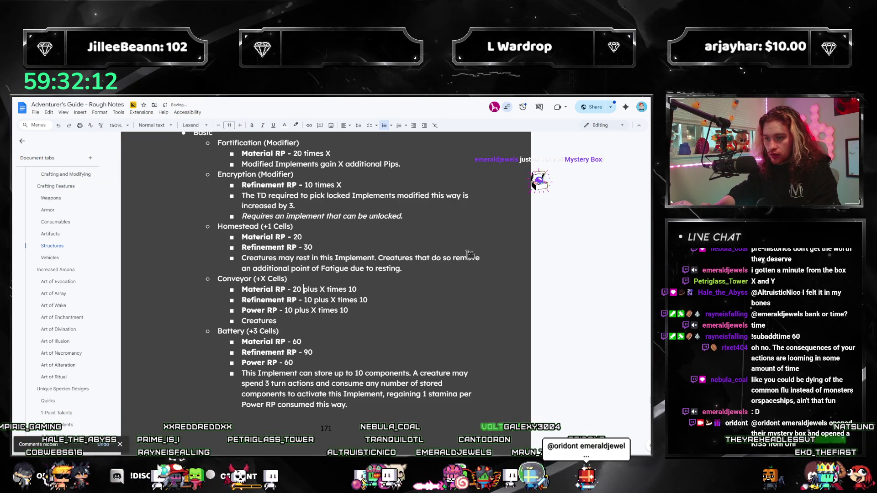
Make Power RP 5 plus X times 5 and Material RP's multiplier X times 5
key("Down")
key("Down")
key("BackSpace")
key("BackSpace")
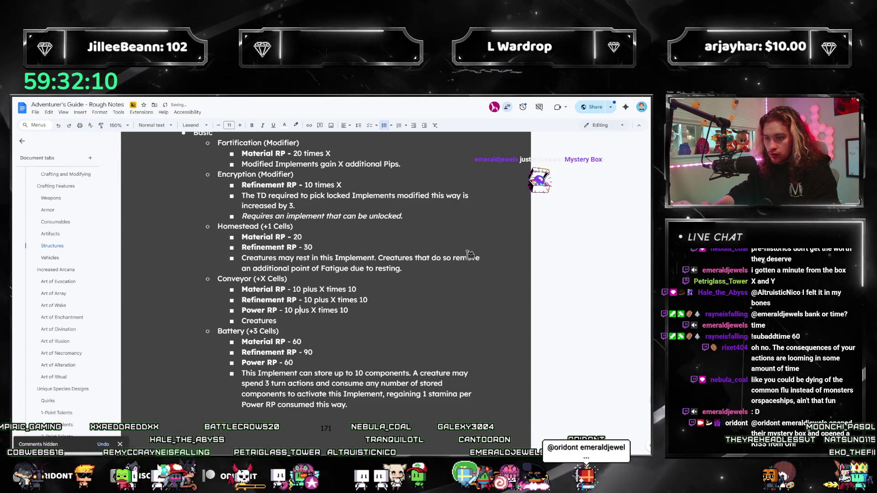
type("5")
key("Up")
key("Up")
key("End")
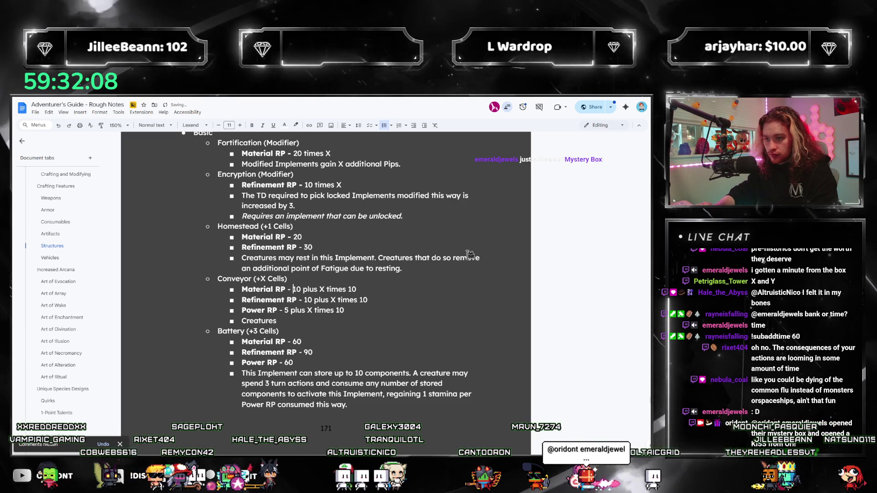
key("ctrl+shift+Left")
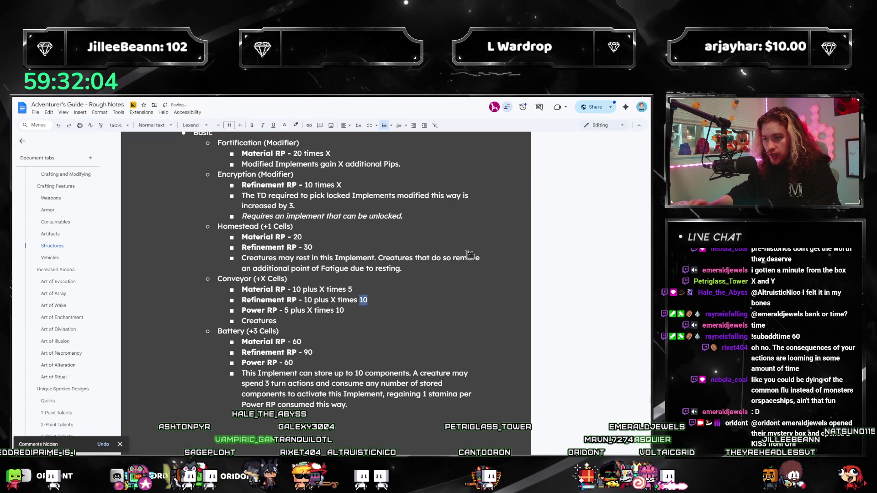
key("ctrl+shift+Left")
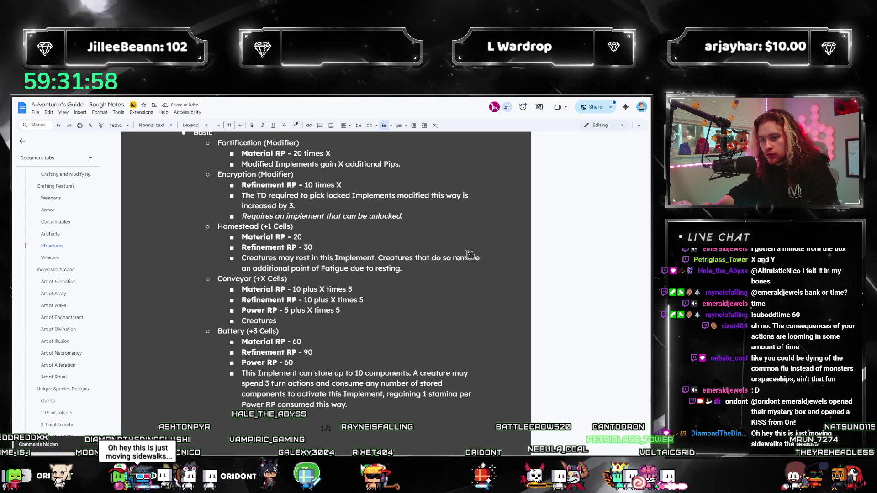
key("ctrl+shift+Left")
type("8")
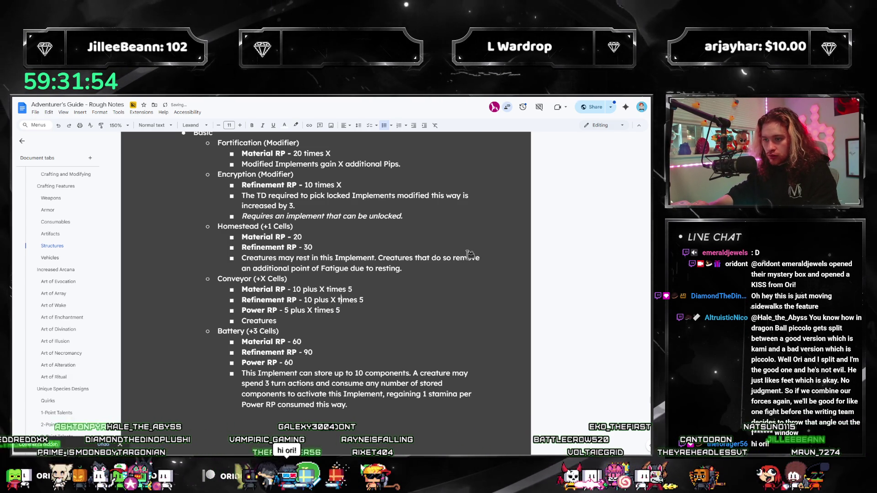
type("10")
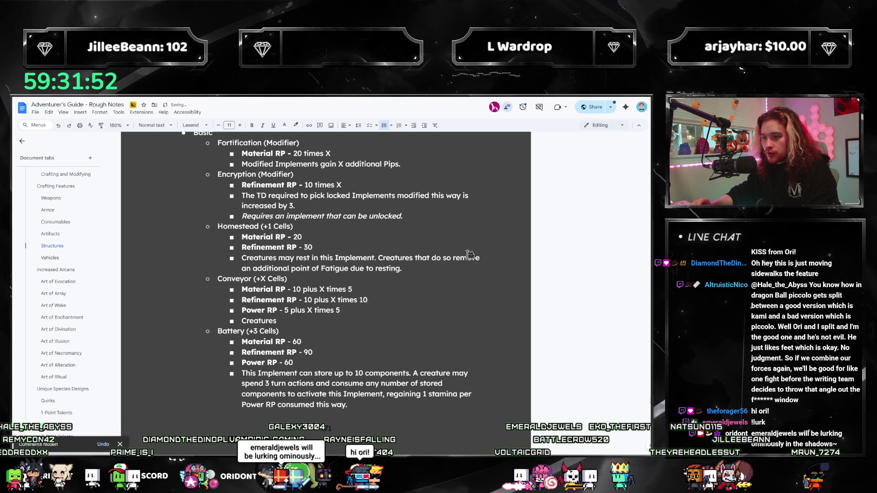
type("10")
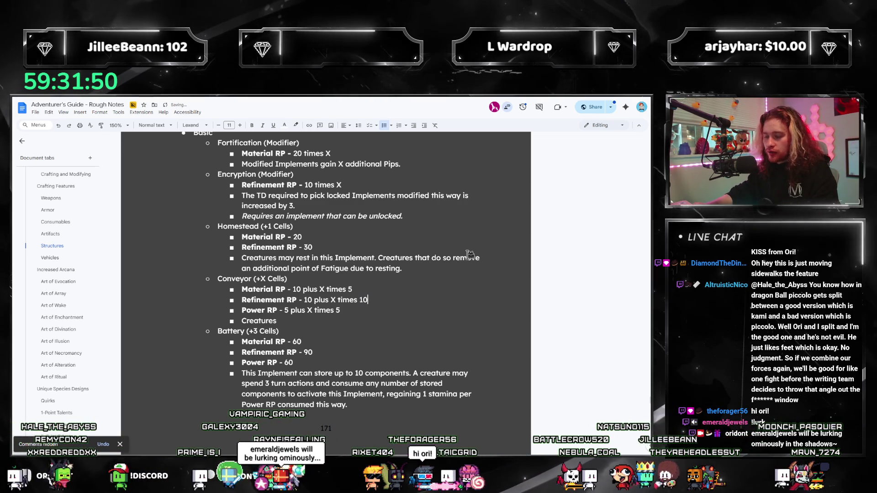
key("Down")
key("Down")
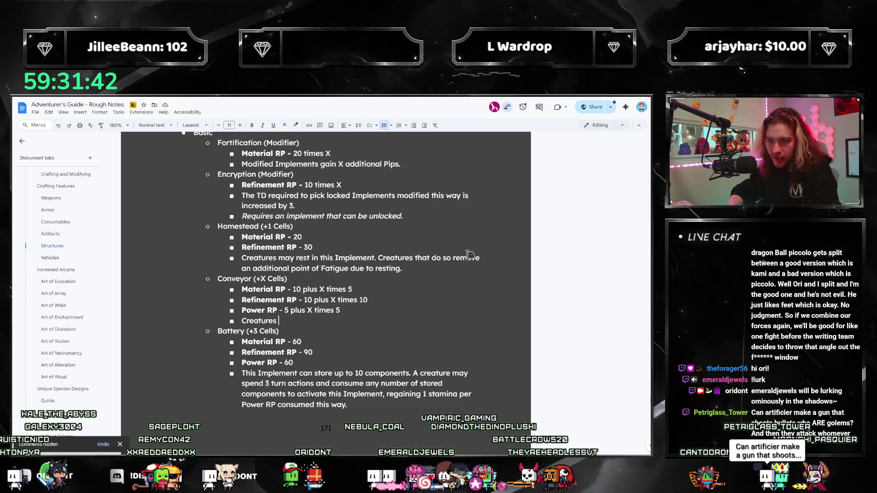
Write the Conveyor bullet: touching creatures are safely transported between touched locations within the structure
type("can safely opera")
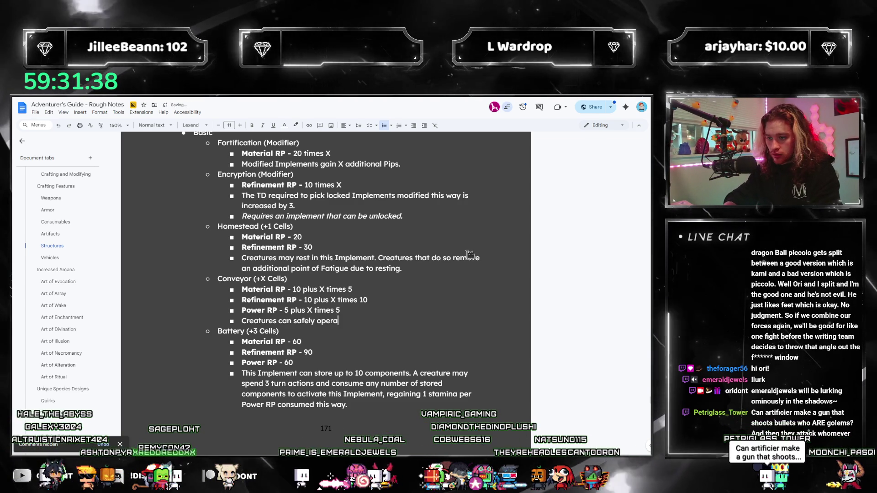
key("BackSpace")
key("BackSpace")
key("BackSpace")
key("BackSpace")
key("BackSpace")
type("Concentrate whie")
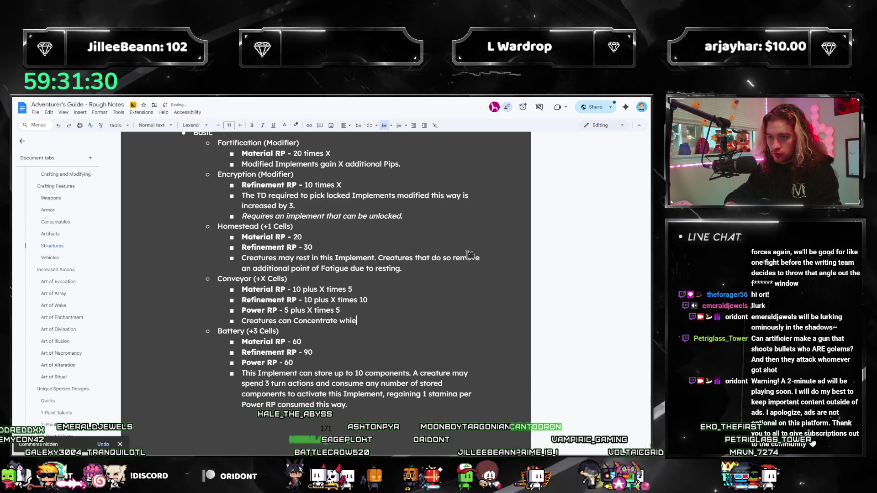
key("BackSpace")
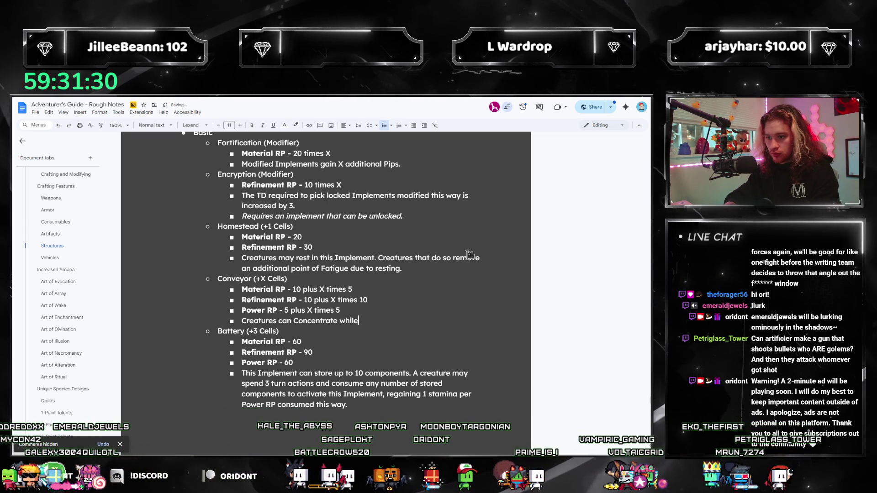
type("le touching this ")
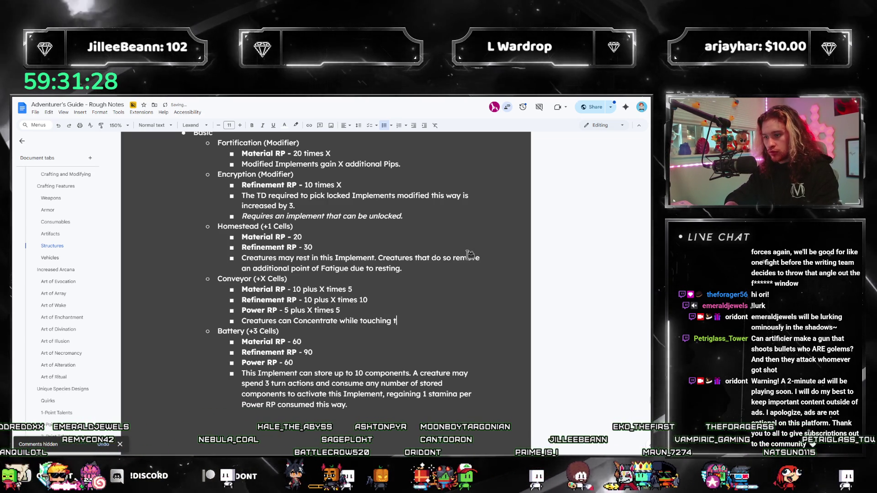
type("Implement")
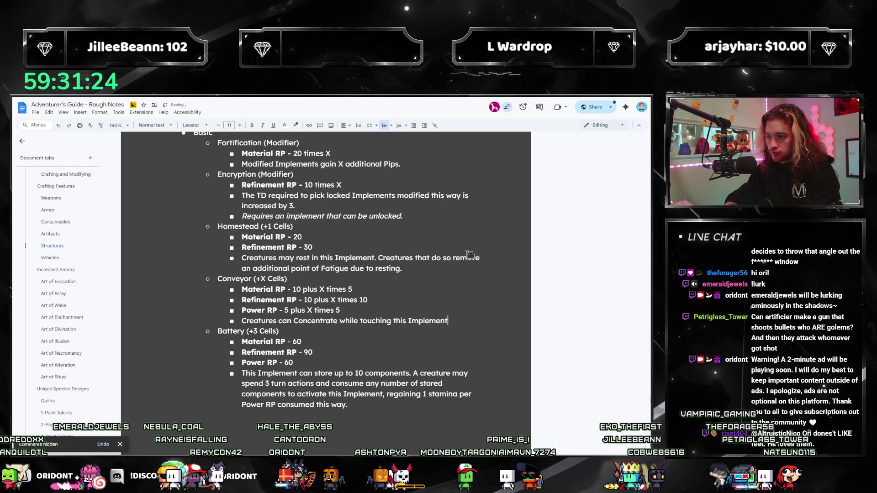
type(". Upon doing")
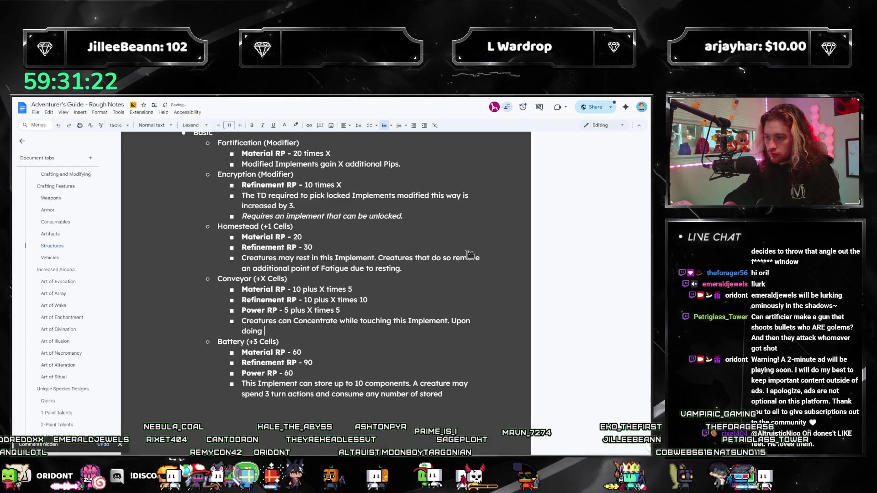
key("BackSpace")
key("BackSpace")
key("BackSpace")
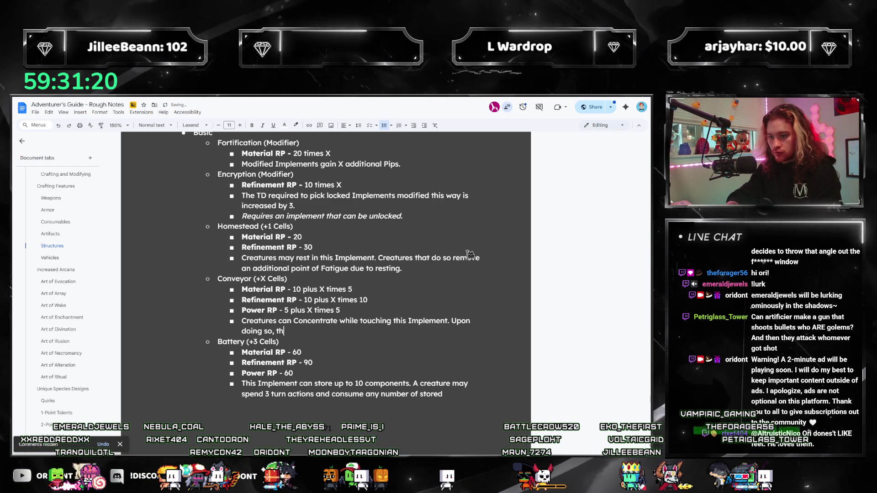
type("it safely t")
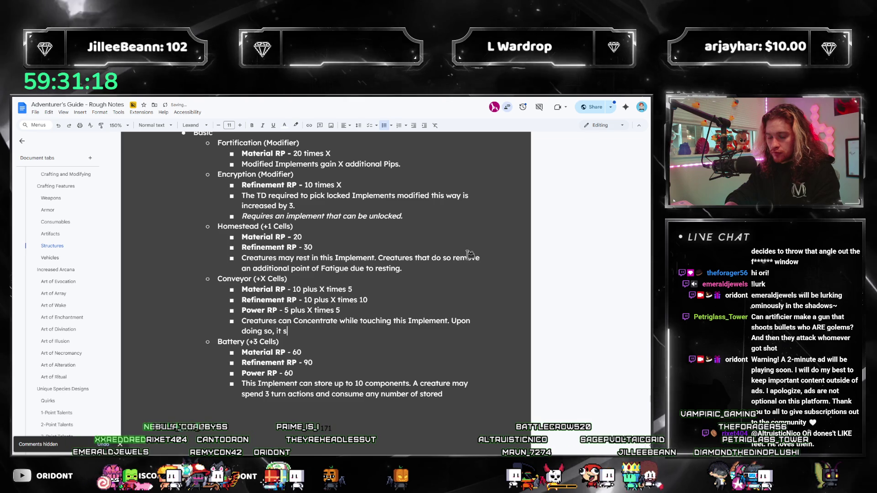
type("ranspor")
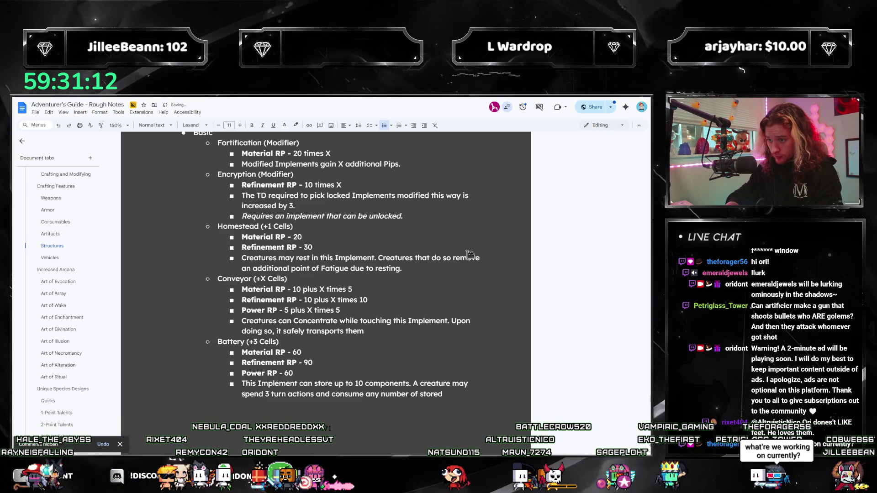
type("t")
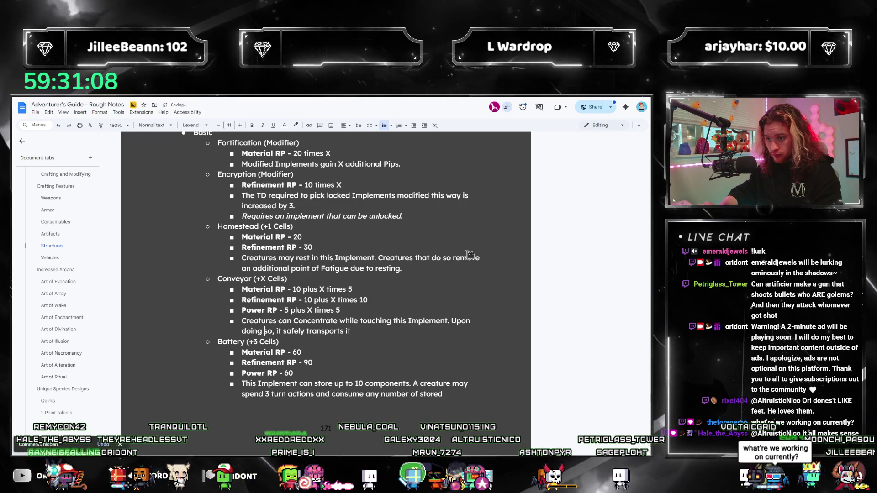
key("ctrl+shift+Left")
type("them f")
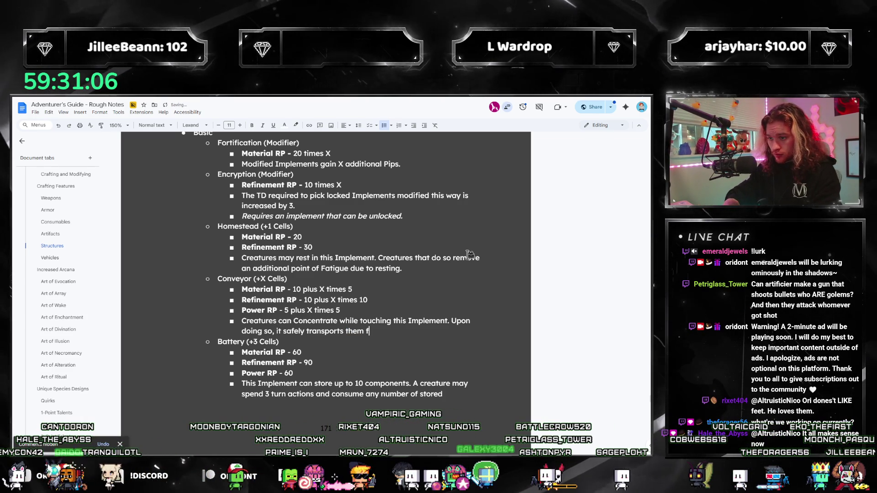
type("rom one location it touch")
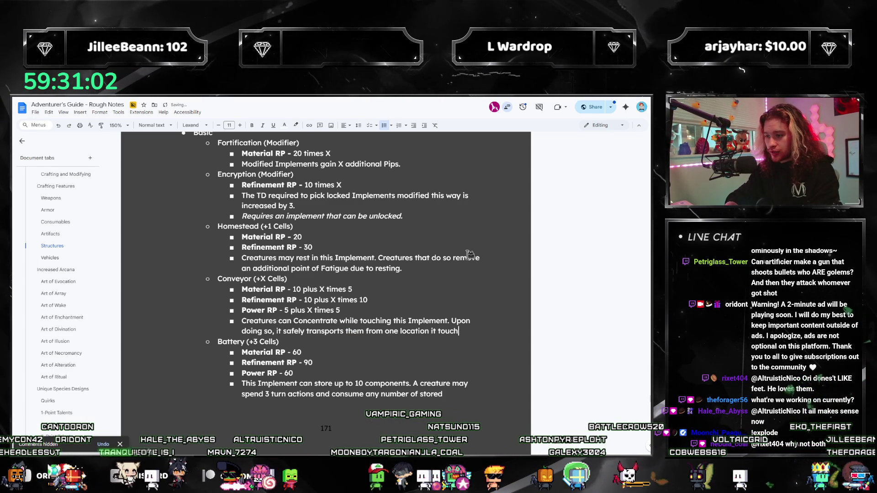
type("es to another within the structure")
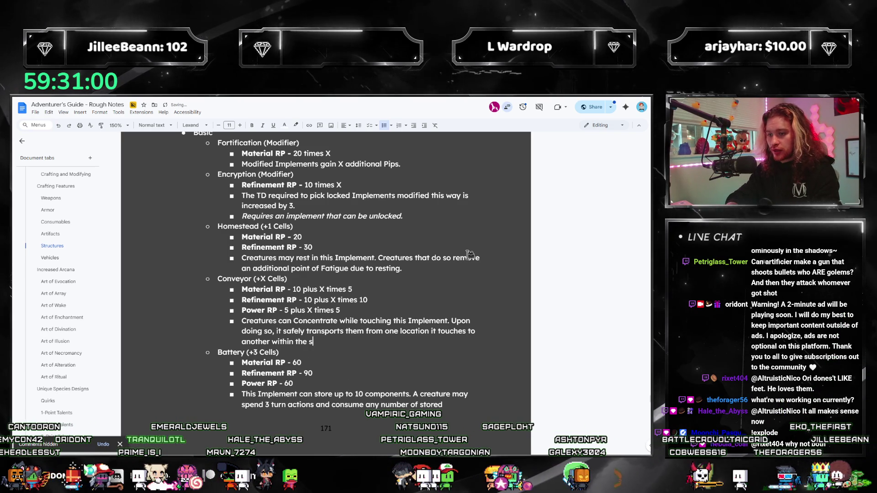
type(" in a ")
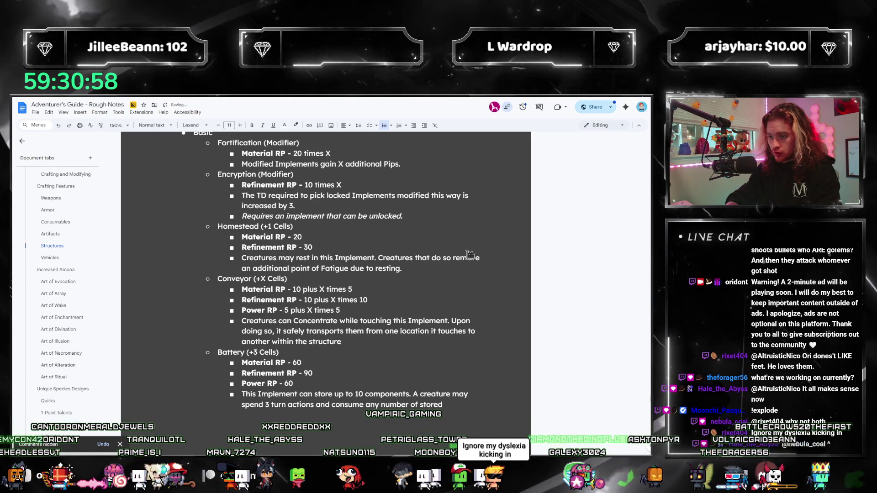
type("op")
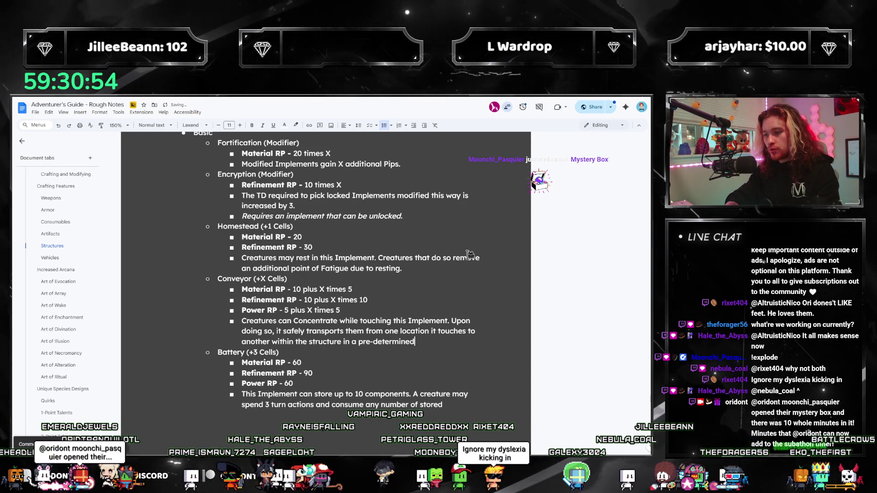
key("BackSpace")
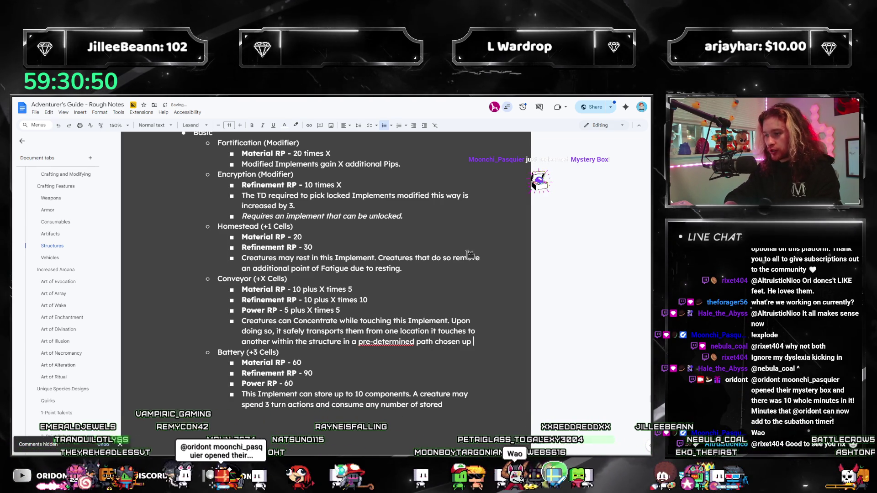
End the path sentence with 'upon crafting.' and accept the spelling 'predetermined'
type("upon crafting.")
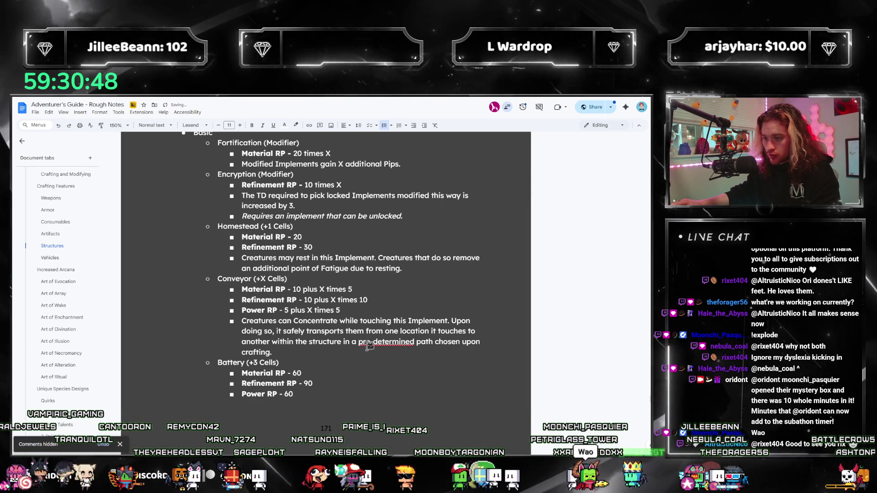
left_click(386, 342)
left_click(357, 331)
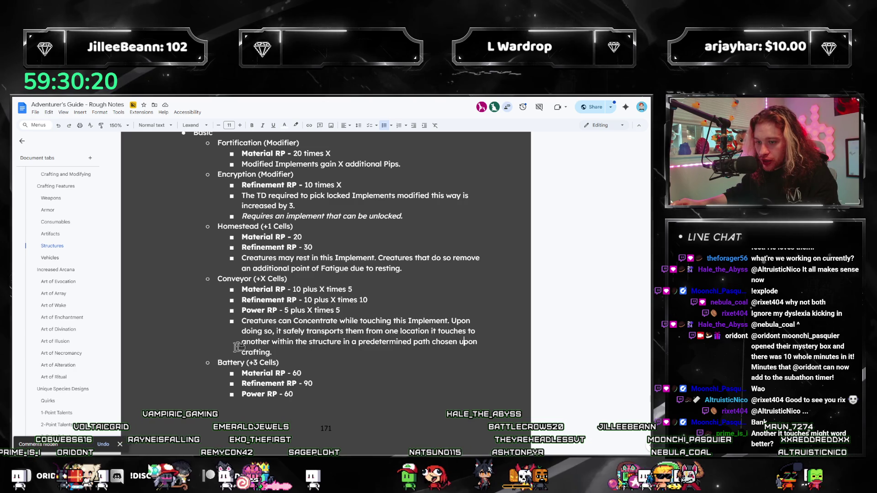
Insert 'it touches' before 'within' and begin the 1 meter per second speed sentence
left_click(272, 342)
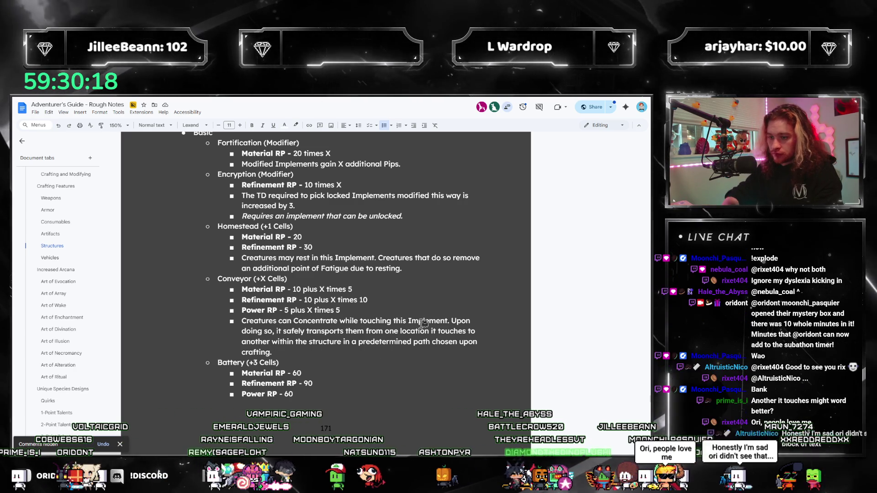
type("it touches")
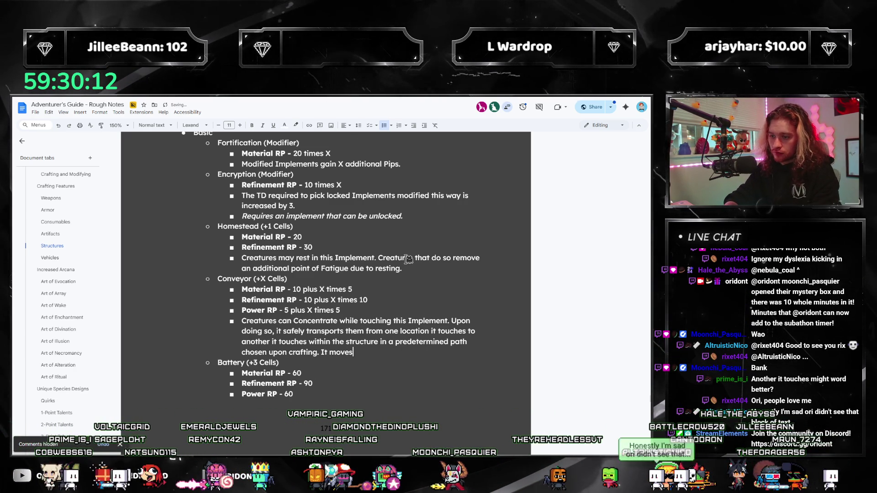
type("speed")
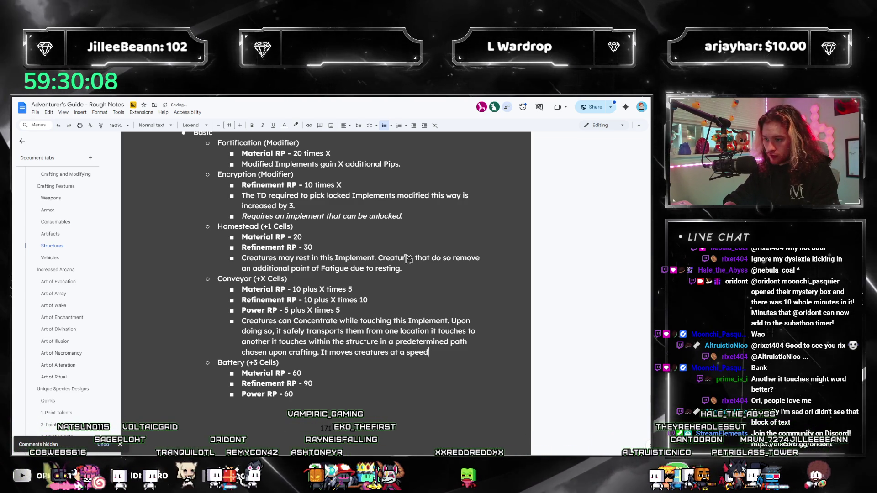
type(" of 1 m")
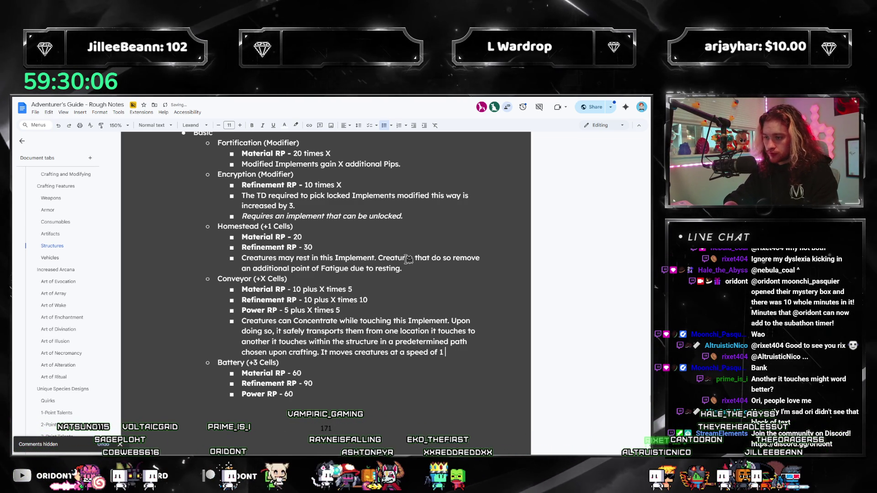
key("BackSpace")
key("BackSpace")
key("BackSpace")
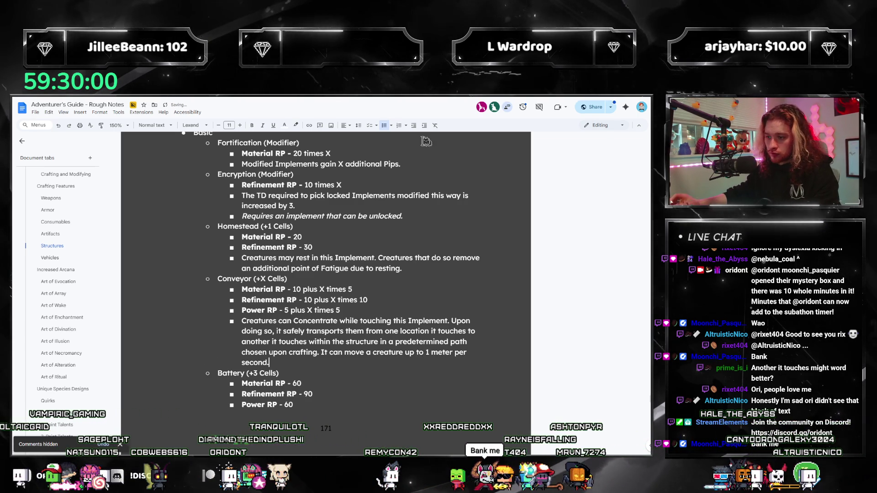
scroll(325, 349, "down", 4)
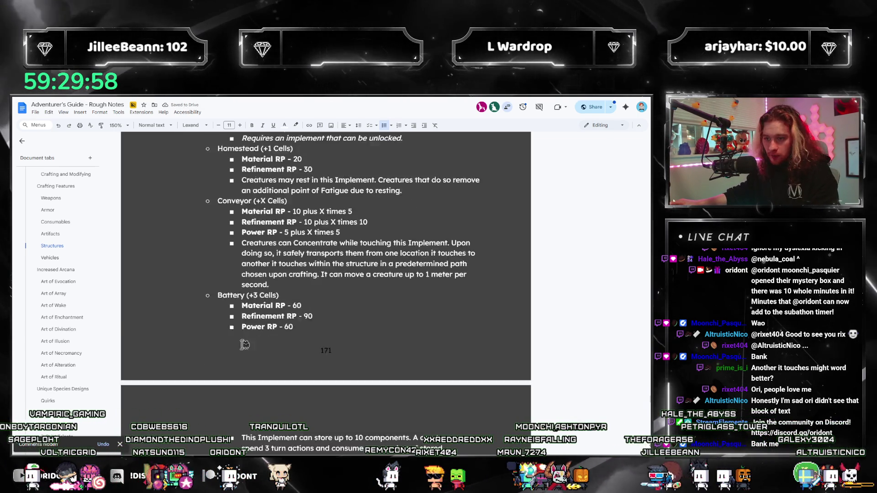
Scroll through the Structures section to locate the Encryption (Modifier) entry and its sub-bullets
scroll(326, 354, "up", 5)
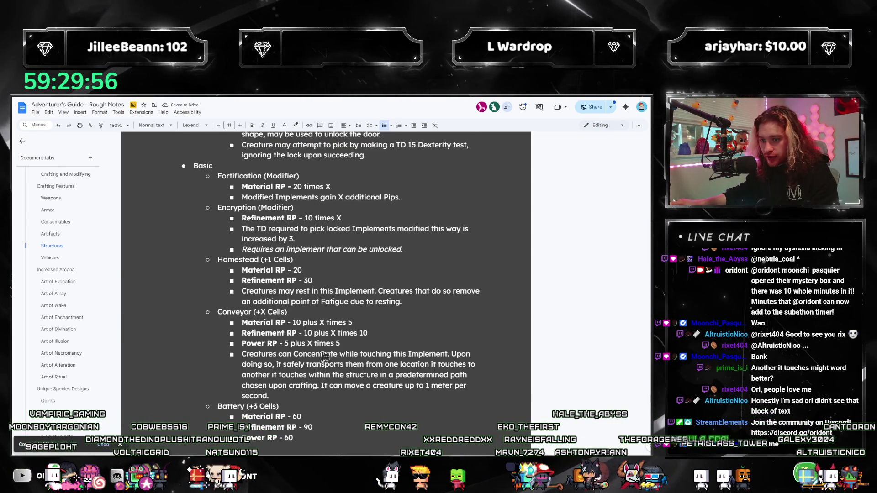
scroll(325, 356, "down", 5)
scroll(309, 377, "up", 6)
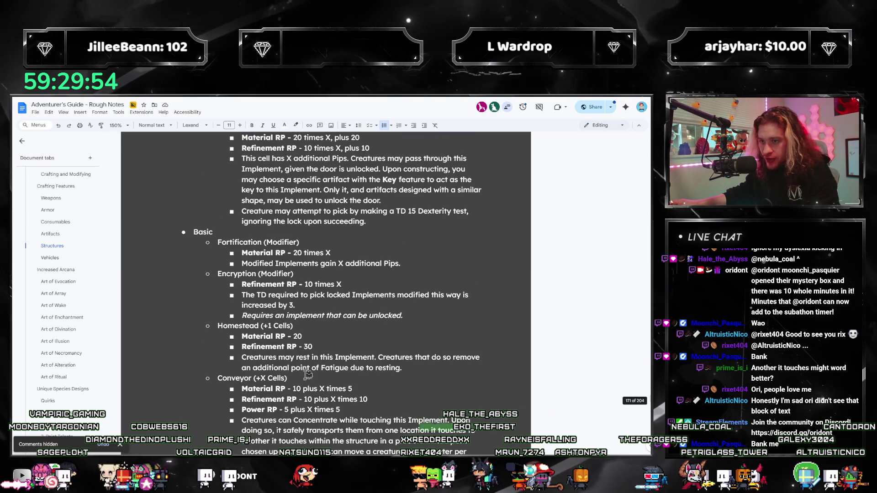
scroll(331, 360, "down", 10)
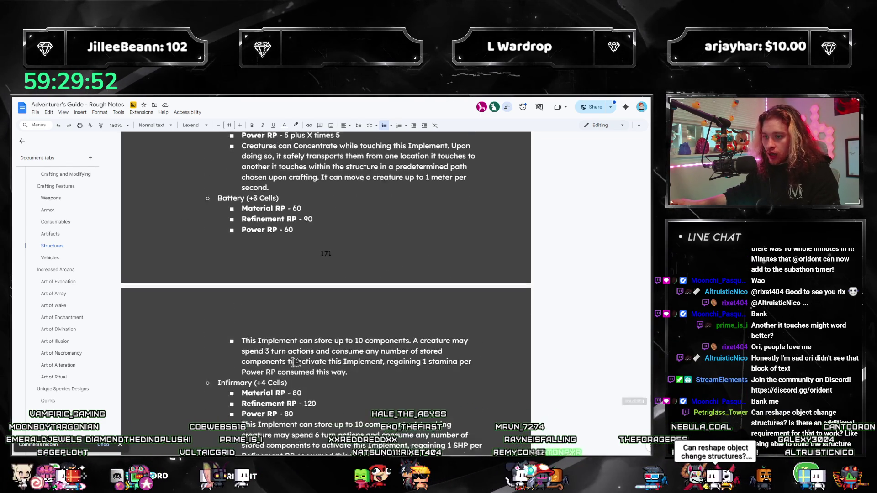
scroll(296, 363, "down", 2)
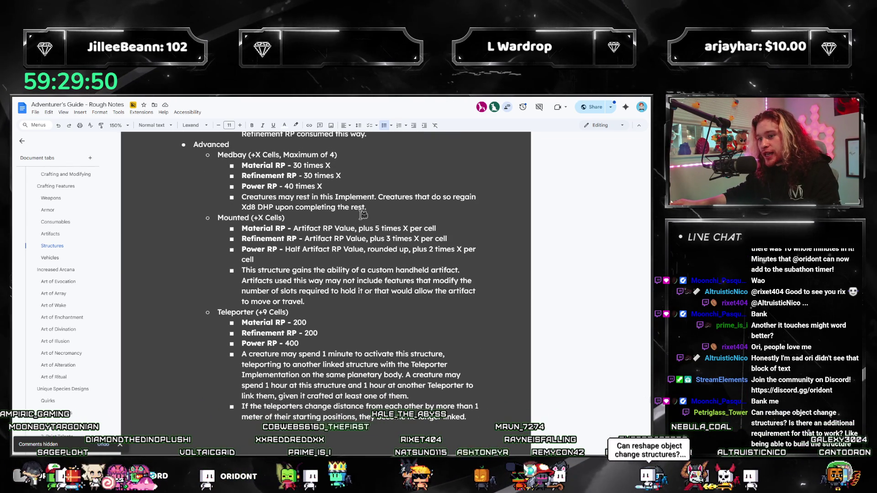
scroll(289, 163, "down", 6)
scroll(303, 303, "up", 7)
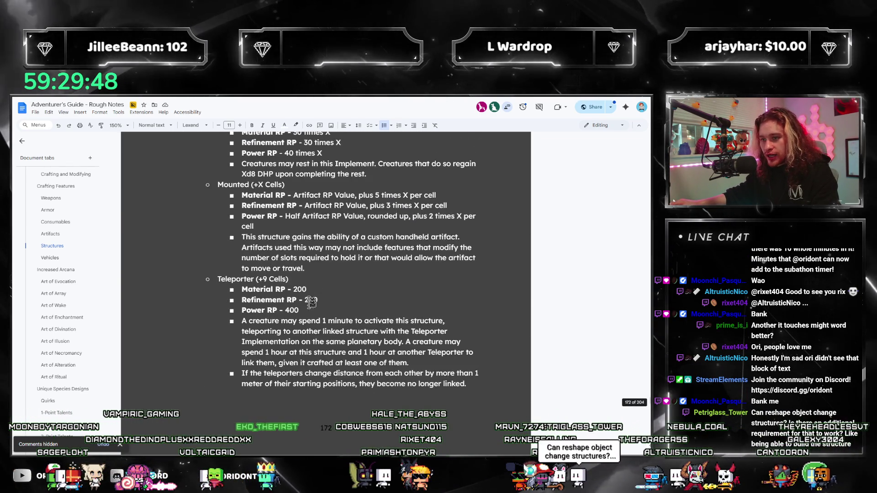
scroll(319, 329, "up", 12)
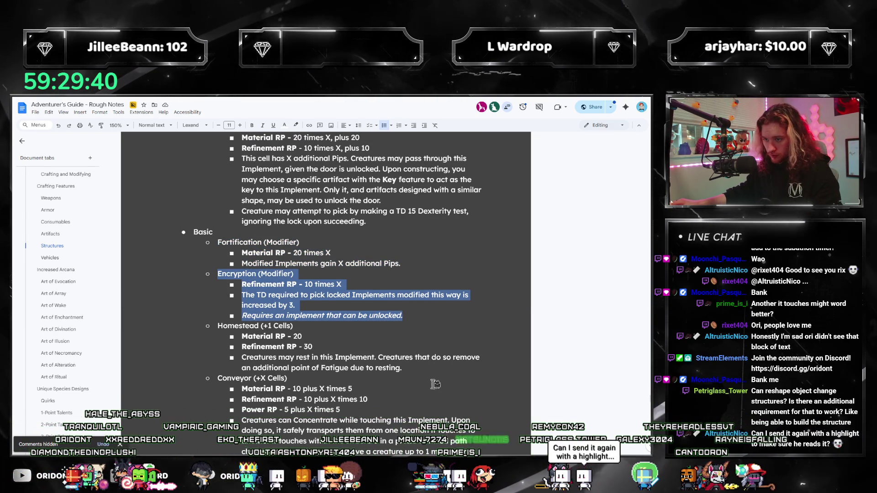
scroll(435, 383, "down", 12)
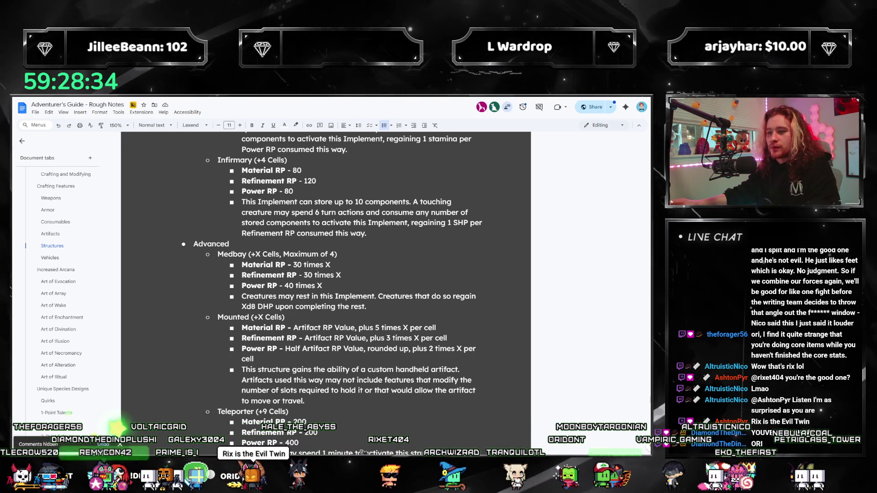
Scroll down to the Advanced section on page 172 showing Medbay and Mounted
scroll(304, 367, "down", 1)
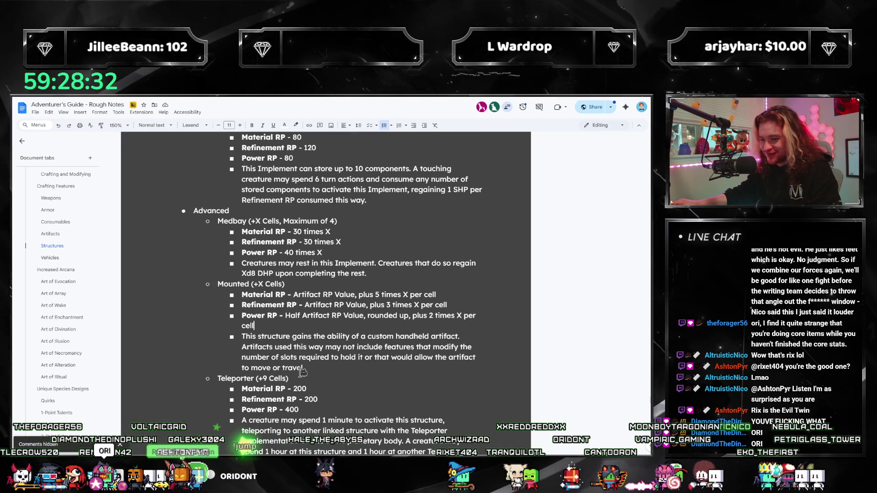
Paste the copied Encryption (Modifier) entry above Medbay and rename it Hypermobile
scroll(317, 368, "down", 2)
scroll(302, 239, "up", 3)
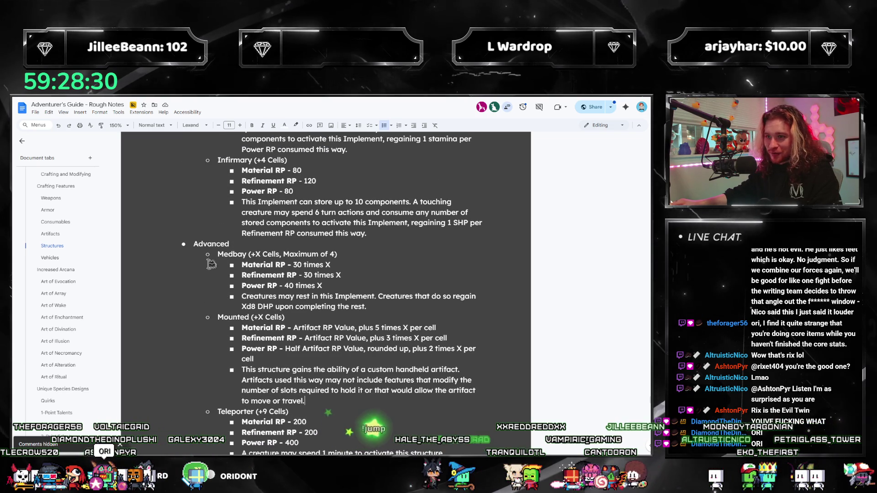
type("Encryption (Modifier) Refinement RP - 10 times X The TD required to pick locked Implements modified this way is increased by 3. Requires an implement that can be unlocked.")
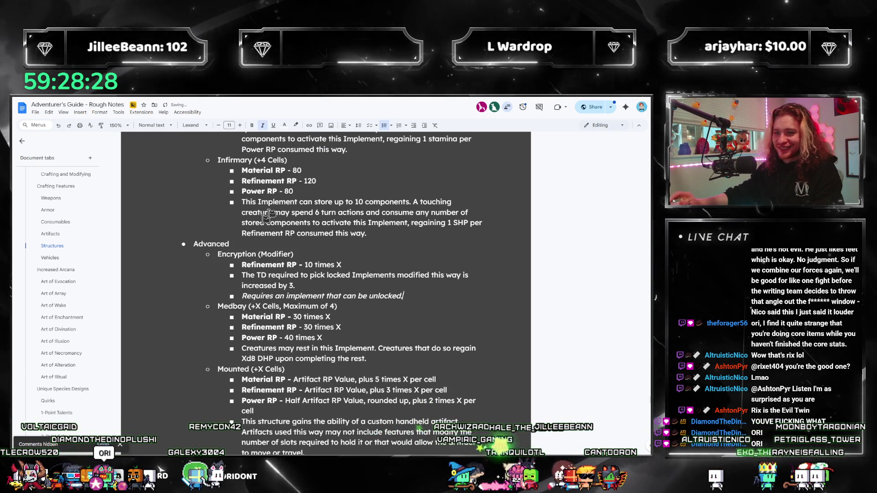
double_click(235, 254)
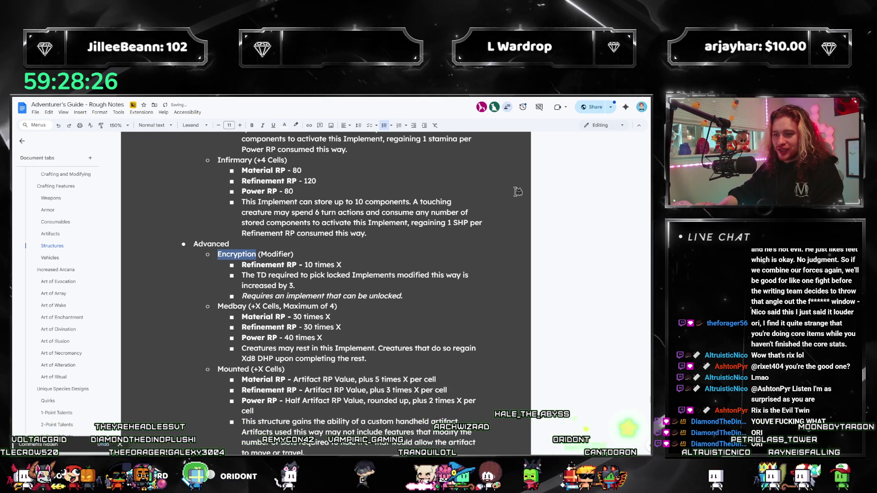
type("Faste")
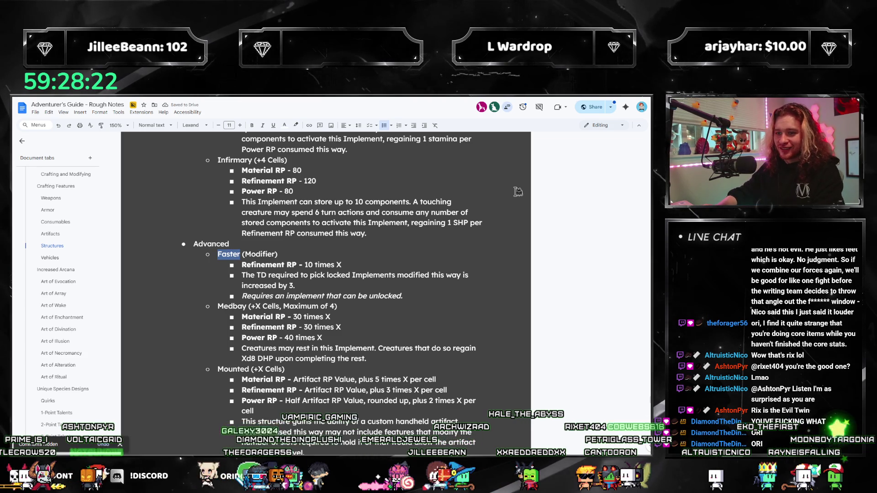
key("BackSpace")
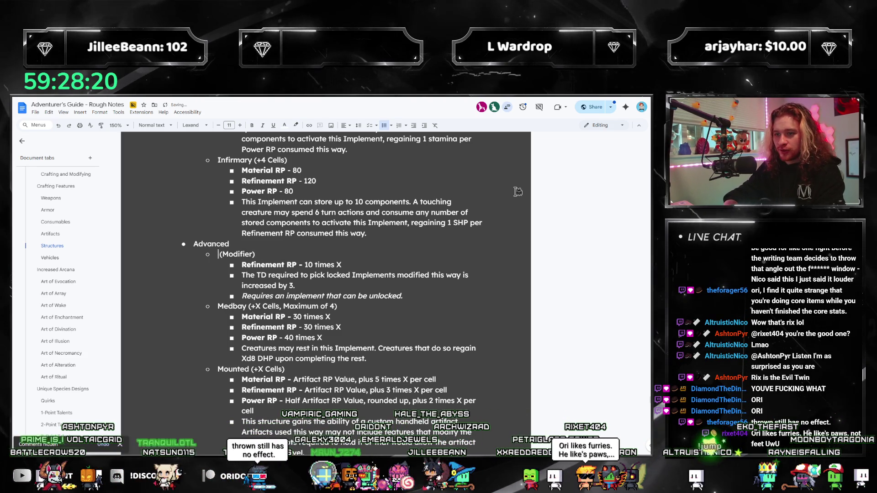
type("Hypermobile")
Set the Refinement RP cost to 4 times X and end the requirement with 'the Conveyer implement.'
key("Down")
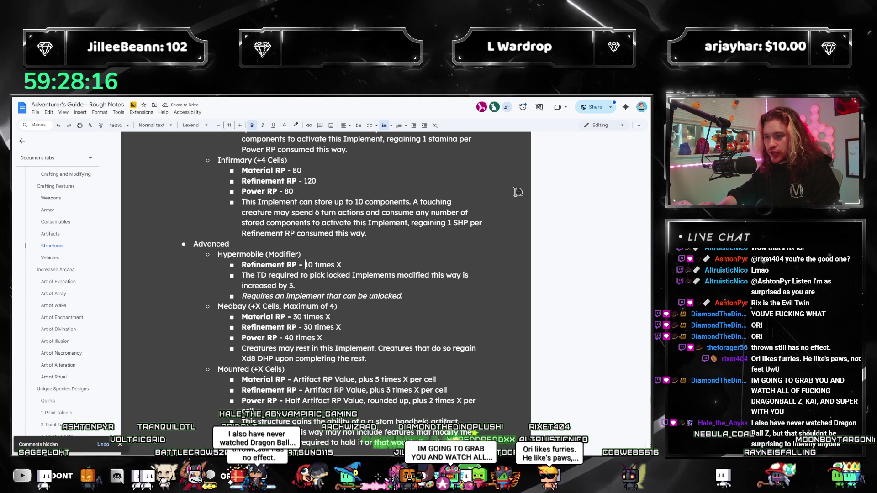
key("ctrl+Right")
key("ctrl+Right")
key("ctrl+Right")
key("shift+Right")
key("shift+Right")
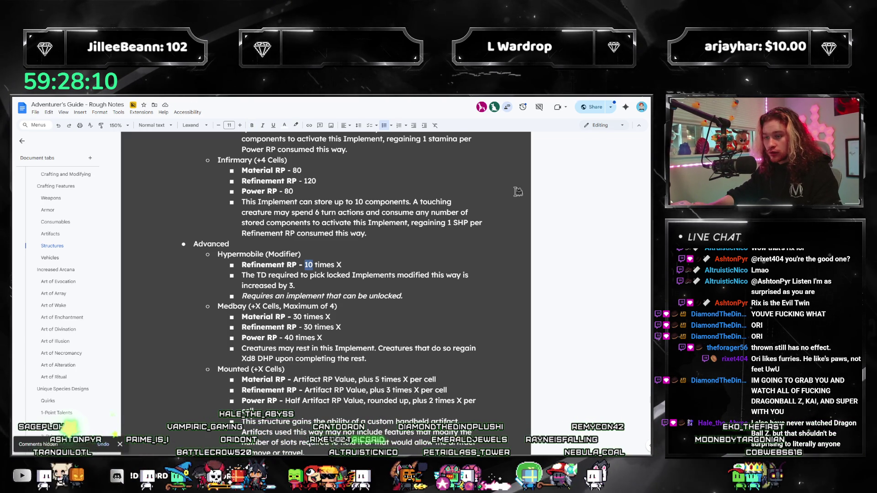
type("4")
key("Down")
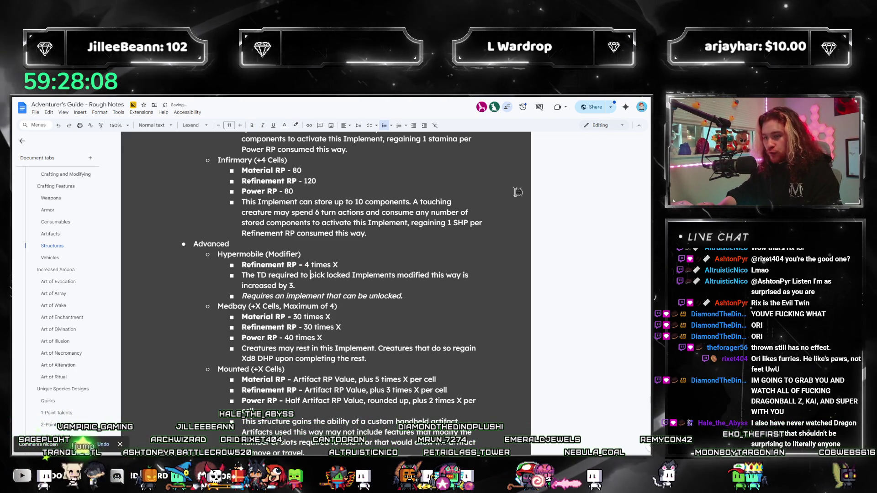
key("ctrl+shift+Down")
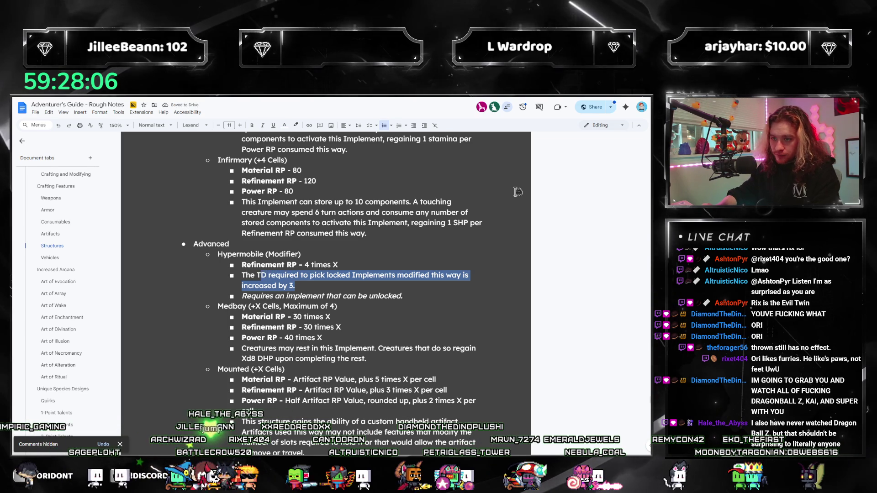
key("Down")
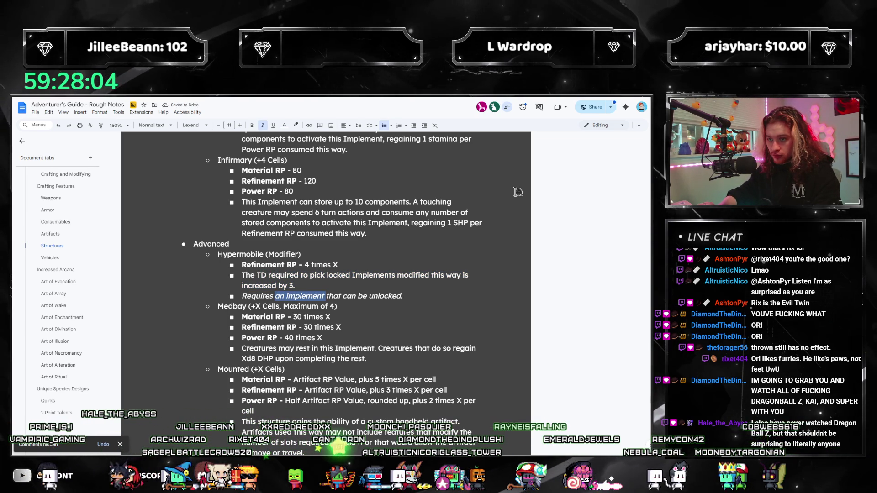
key("ctrl+shift+Right")
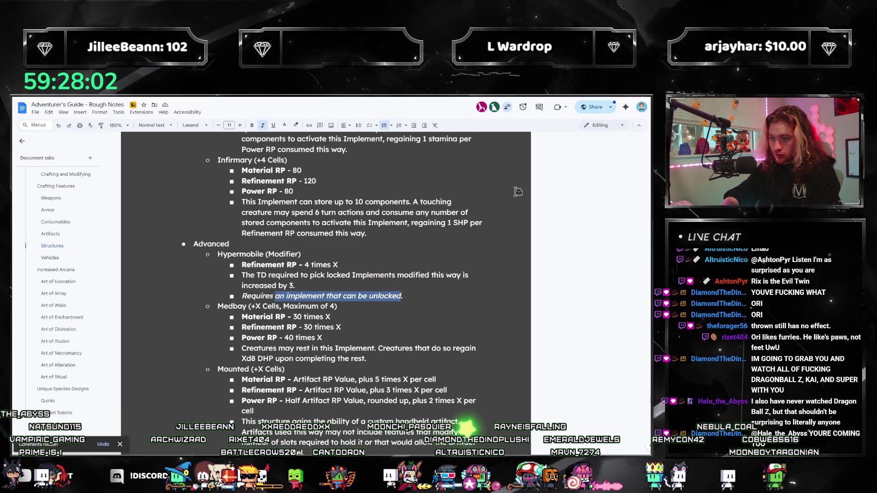
type("the Conveyer")
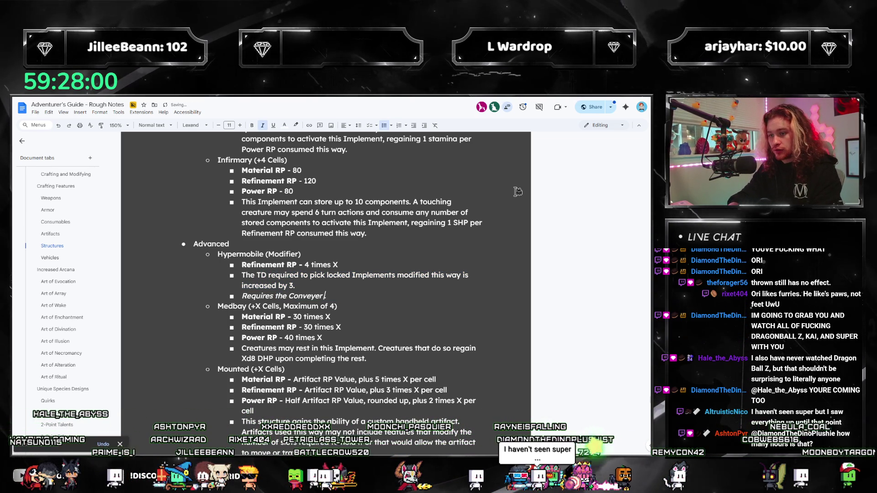
type(" implement.")
key("Up")
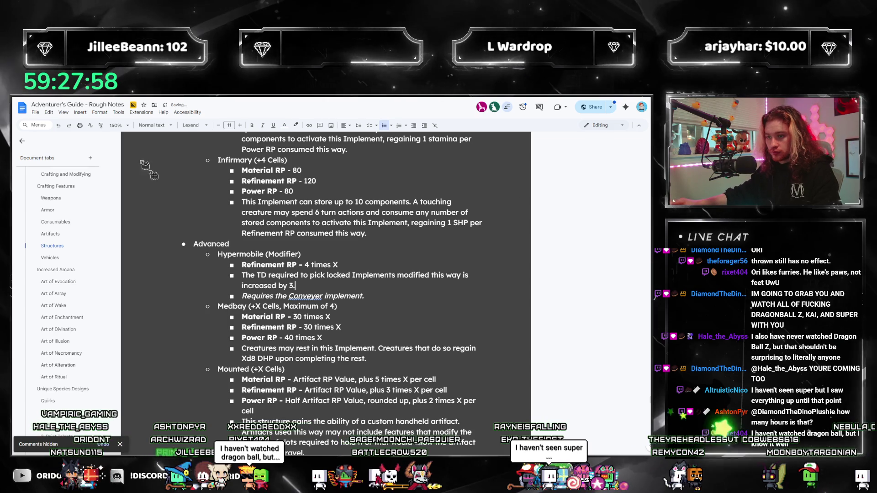
Accept the 'Conveyor' spelling fix, ignore the 'implementation' suggestion, and select the TD bullet
left_click(305, 296)
left_click(306, 319)
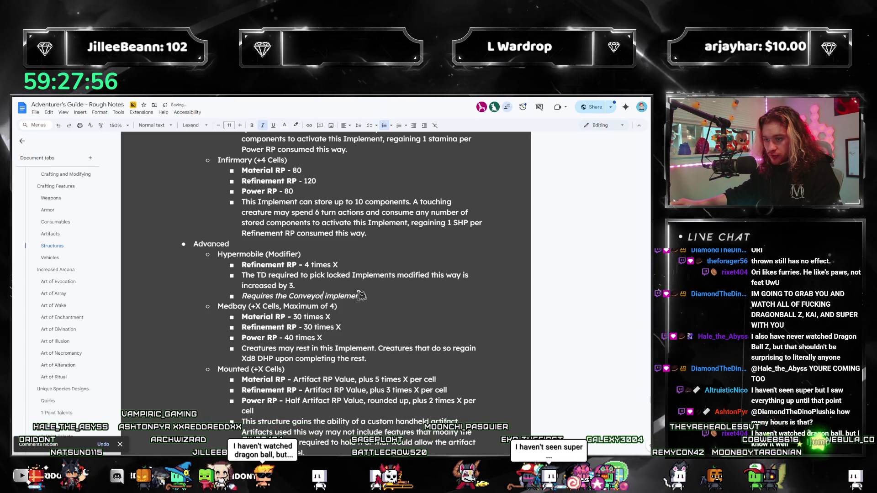
triple_click(302, 287)
left_click(355, 296)
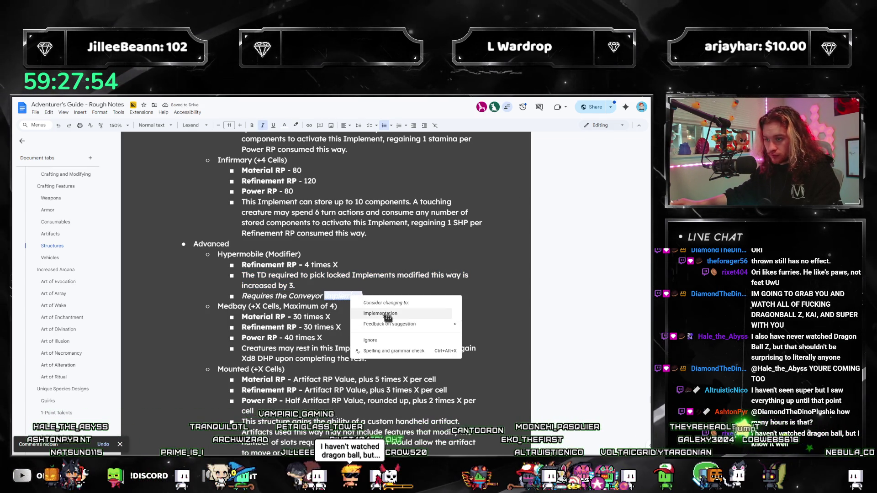
left_click(384, 340)
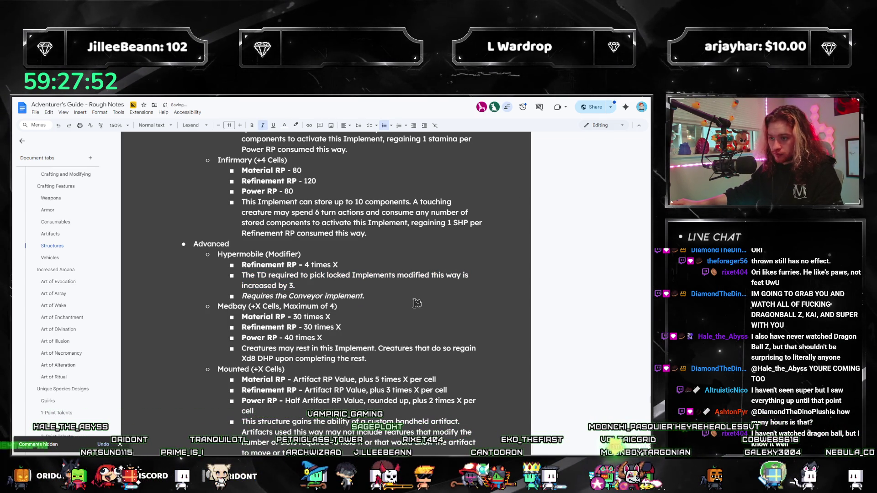
left_click_drag(214, 280, 215, 274)
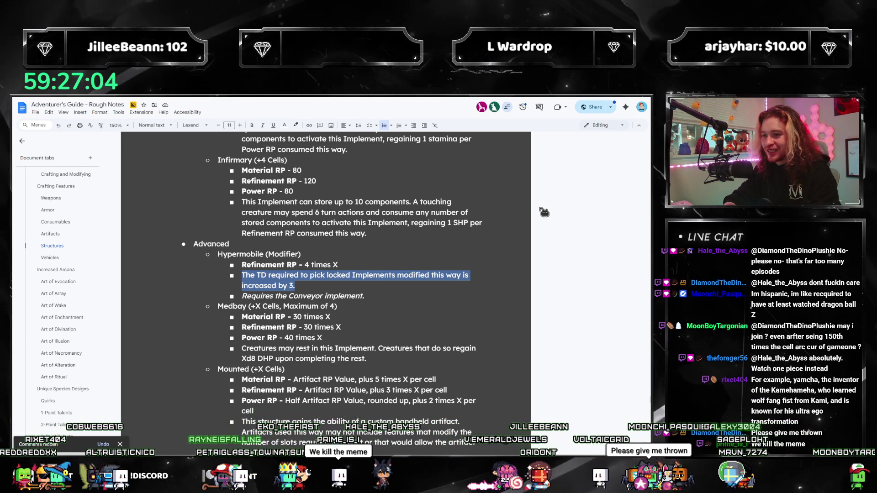
Replace the bullet with 'The speed at which creatures can be transported by this implement increases by X meters per second.'
type("The spe")
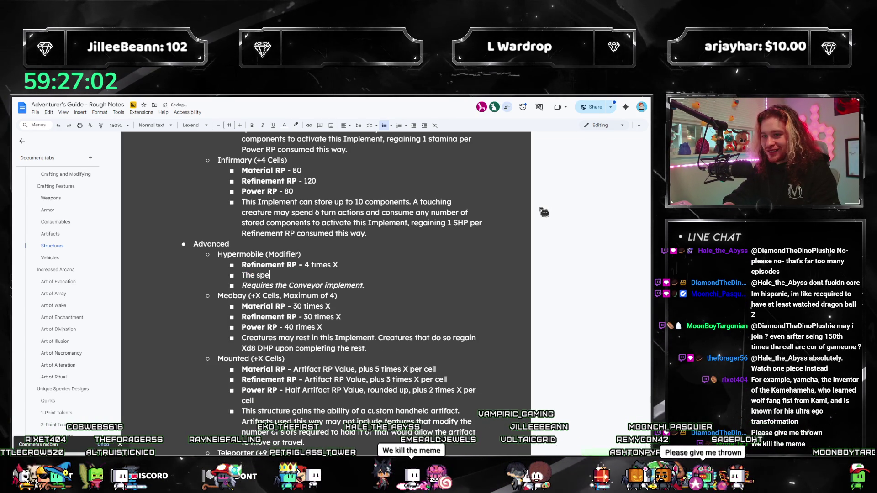
type("ed at which creatures can ")
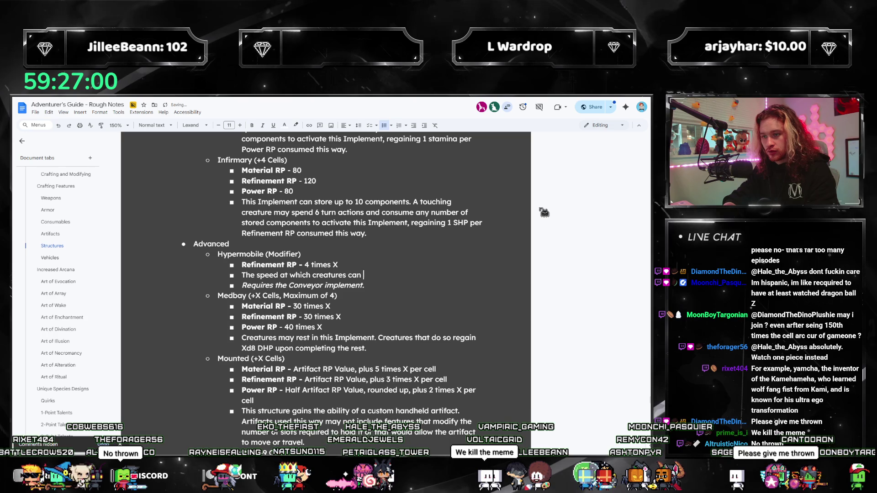
type("be transported by this ")
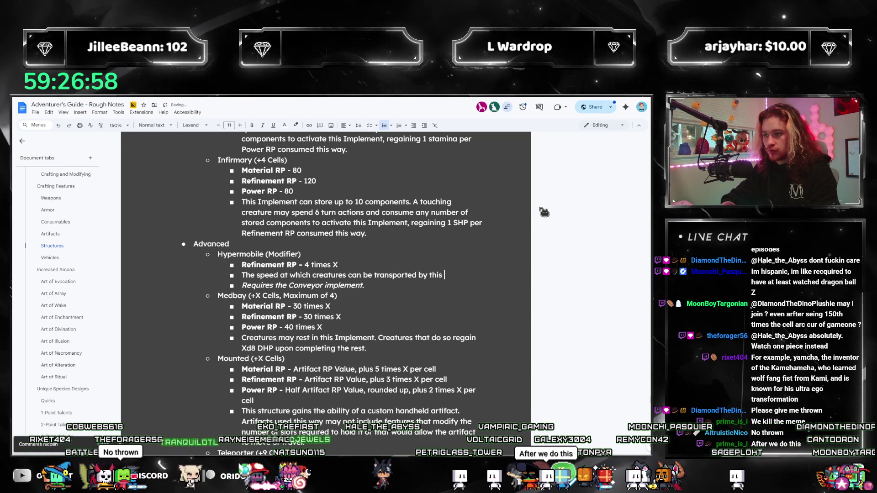
type("implement increases by 1")
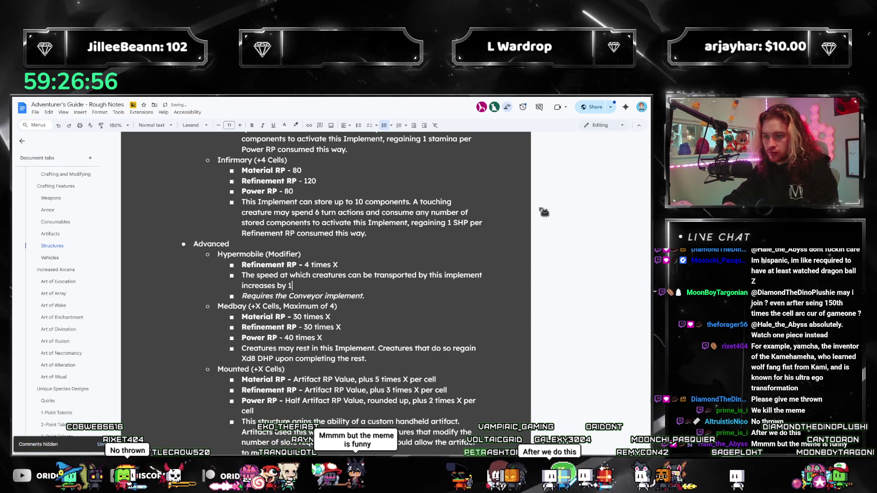
key("BackSpace")
type("X meter per second.")
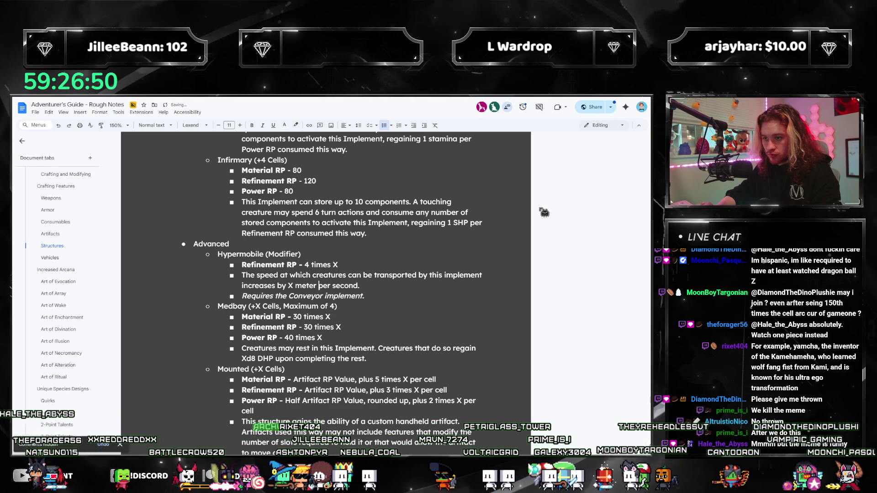
type("s")
left_click(386, 286)
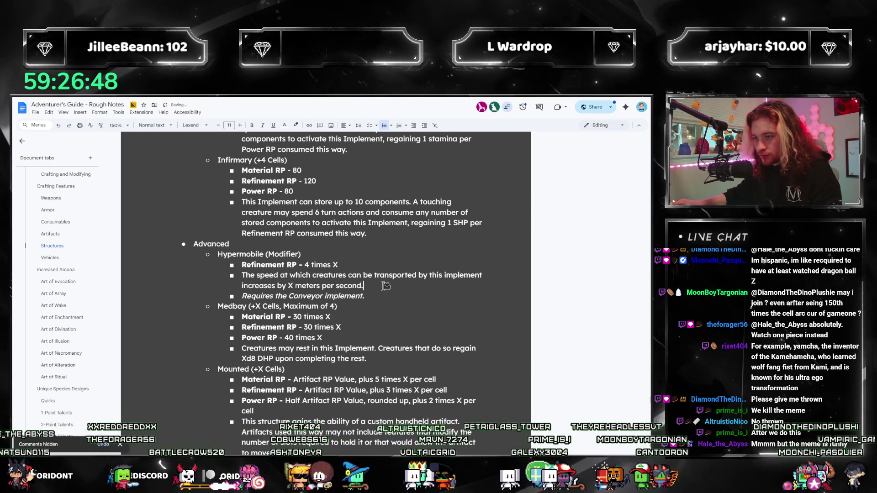
triple_click(247, 273)
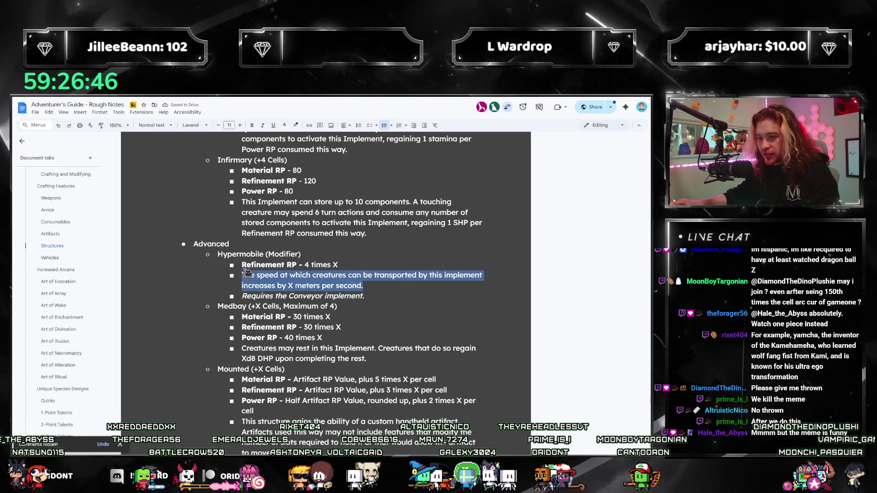
left_click(307, 265)
type("5")
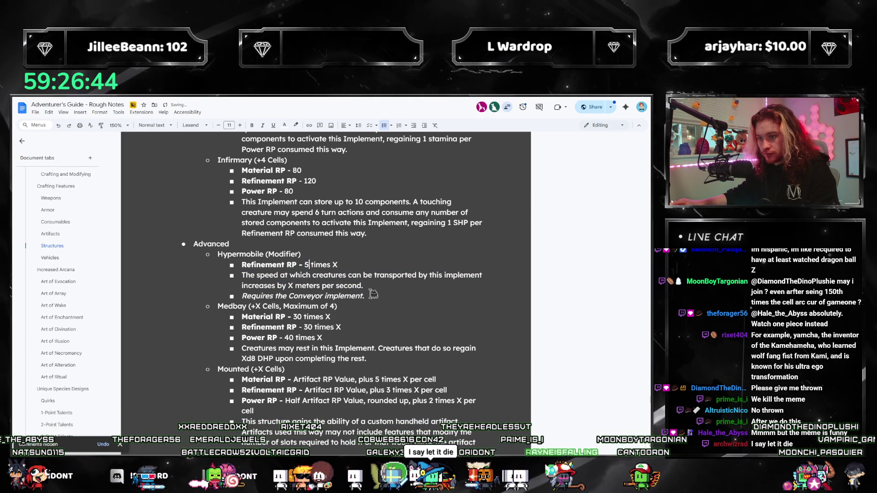
left_click(230, 274, "shift")
left_click(310, 265)
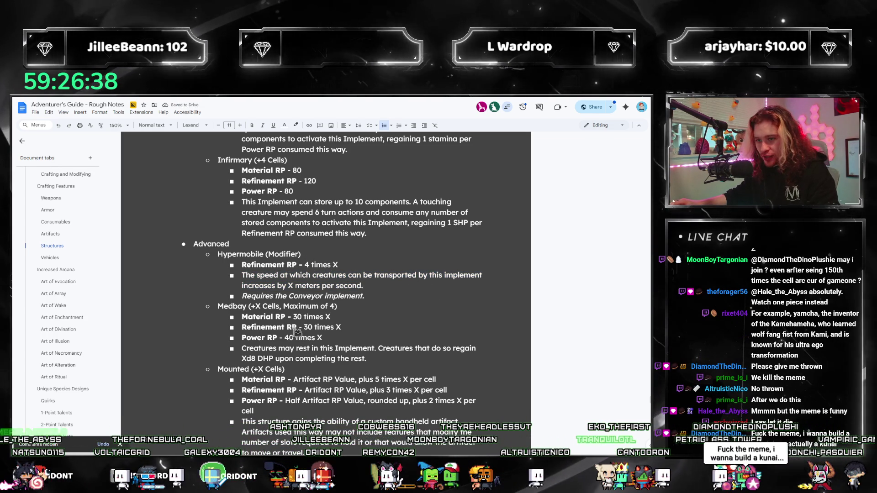
Try changing the Refinement RP multiplier, then undo so it stays 2 times X
scroll(306, 347, "up", 2)
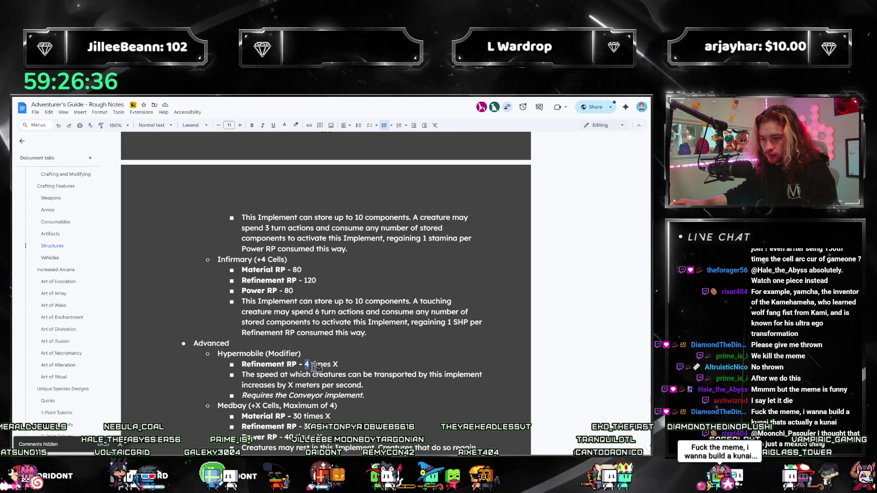
mouse_move(364, 385)
left_mouse_down()
mouse_move(372, 374)
mouse_move(245, 369)
left_mouse_up()
left_click(294, 364)
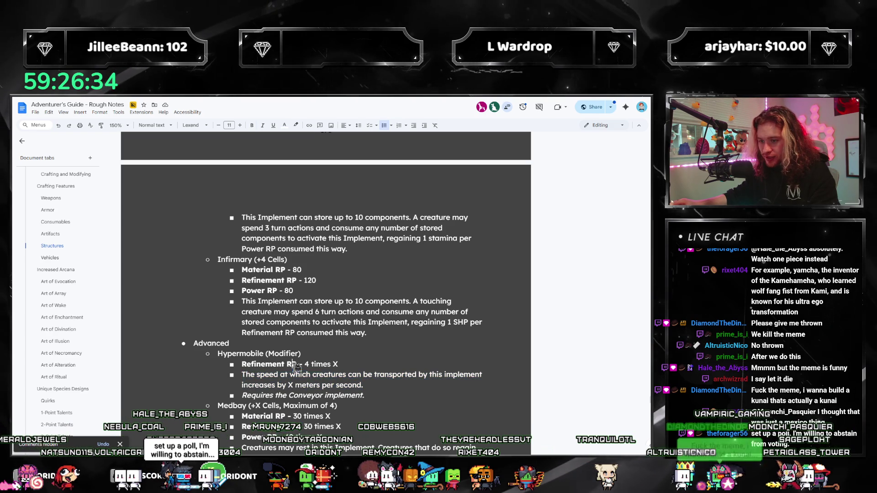
type("2")
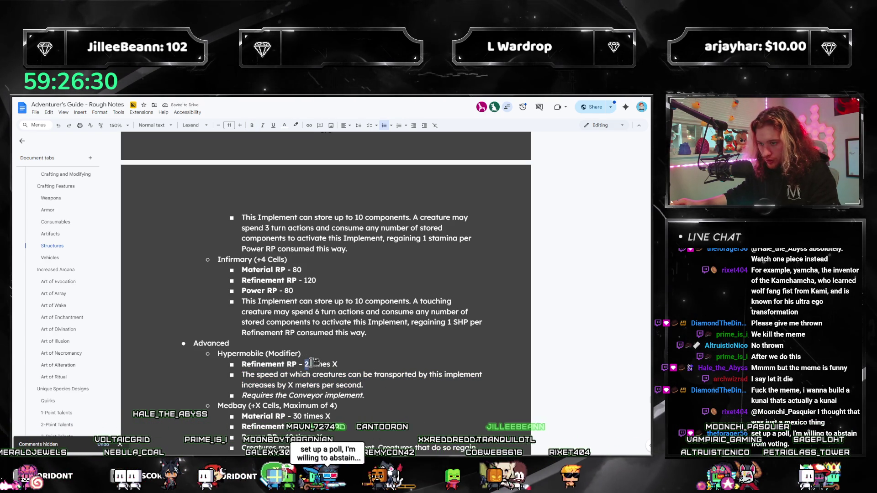
type("4")
left_click(363, 385)
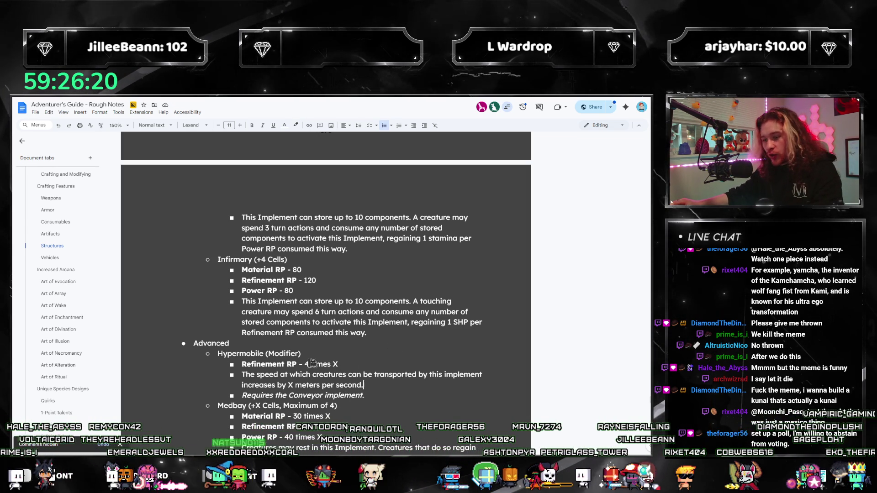
key("ctrl+z")
scroll(388, 386, "down", 1)
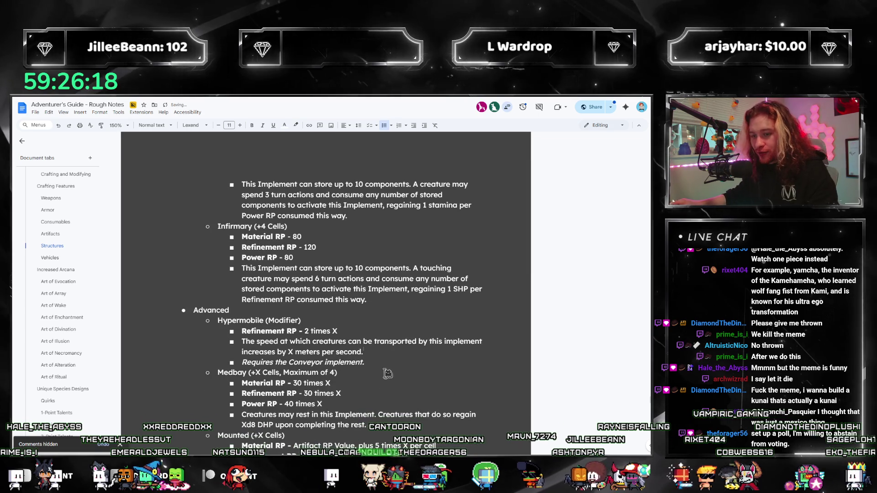
scroll(319, 320, "up", 3)
left_click_drag(230, 409, 134, 406)
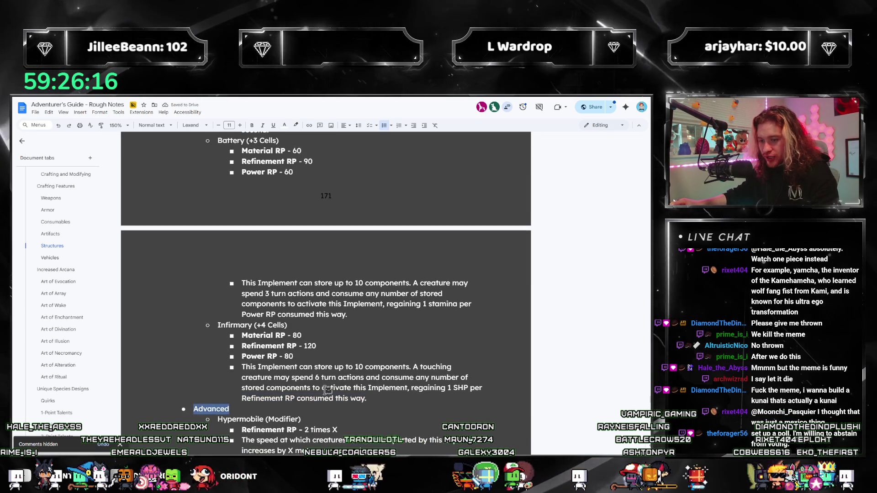
scroll(361, 350, "down", 2)
left_click(361, 350)
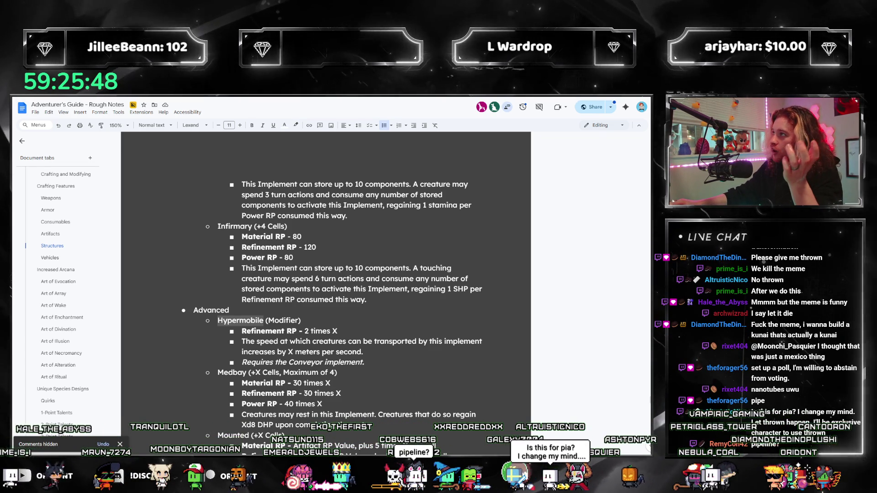
Change the modifier name from Hypermobile to Pipelined
left_click(281, 362)
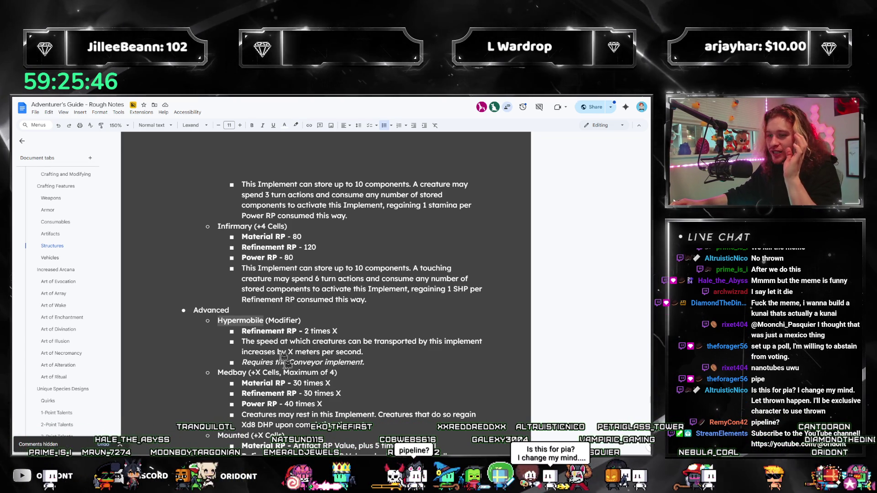
left_click_drag(264, 320, 211, 321)
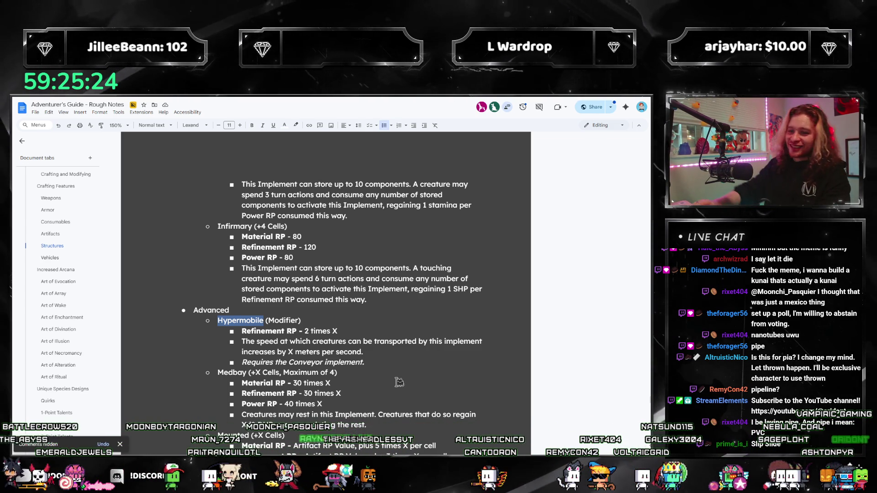
key("shift+Right")
key("shift+Right")
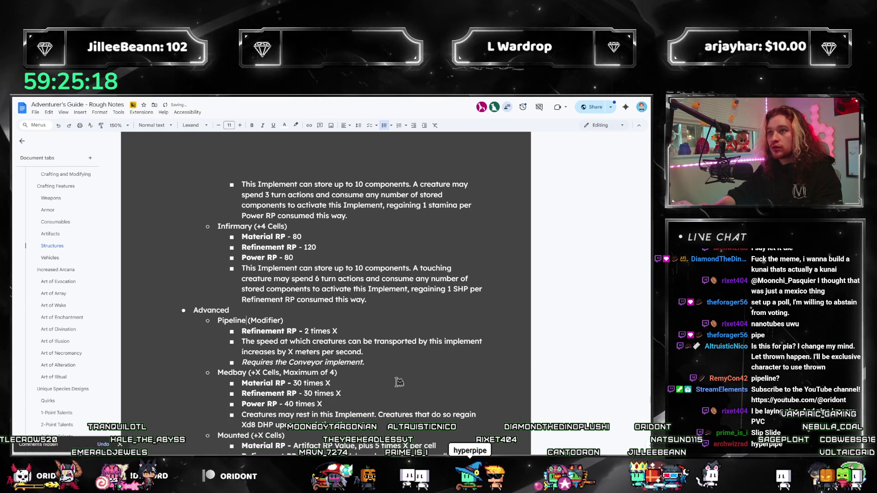
key("ctrl+shift+Left")
type("Pipelined")
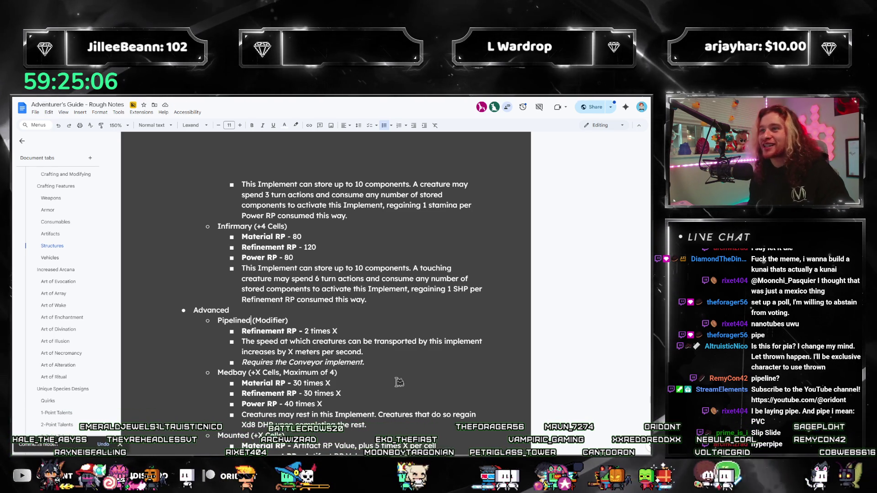
left_click(250, 320)
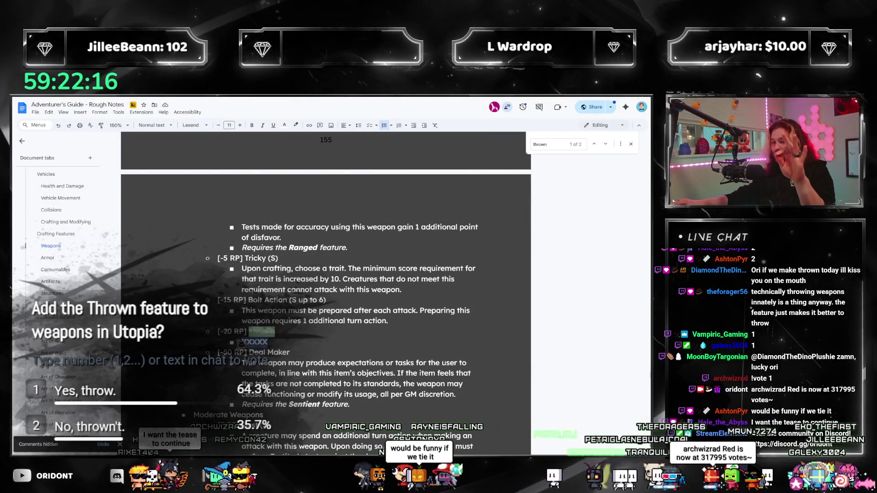
Scroll down to the Bolt Action entry in the weapons feature list
scroll(302, 308, "down", 2)
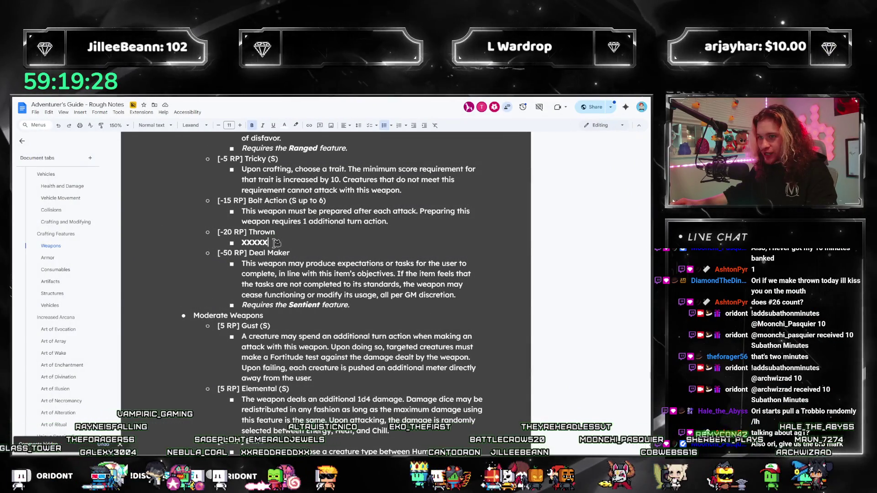
key("shift+Home")
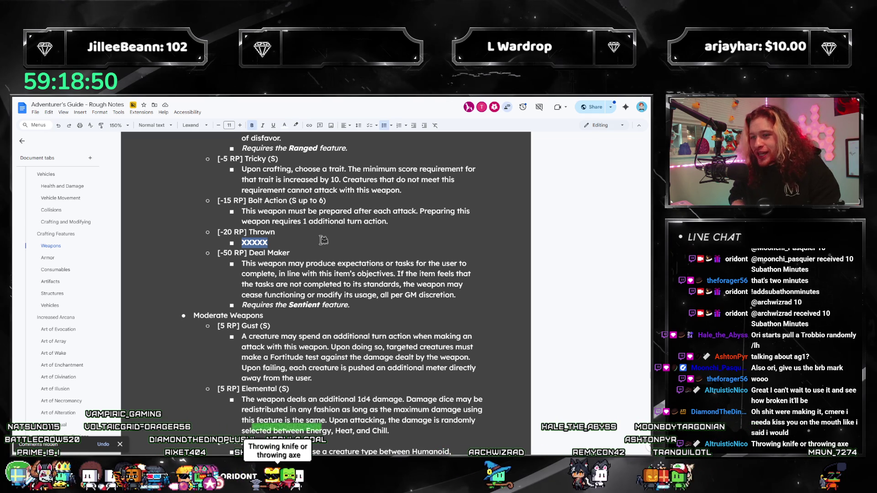
scroll(284, 336, "up", 5)
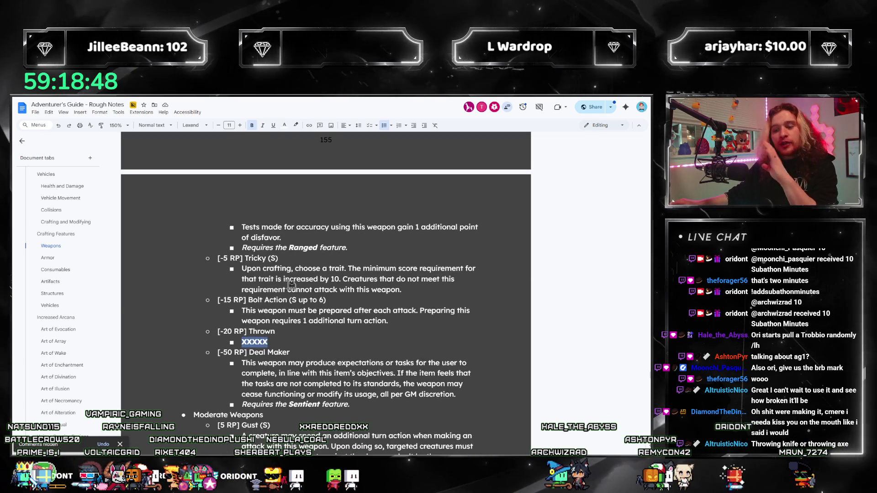
scroll(284, 336, "down", 3)
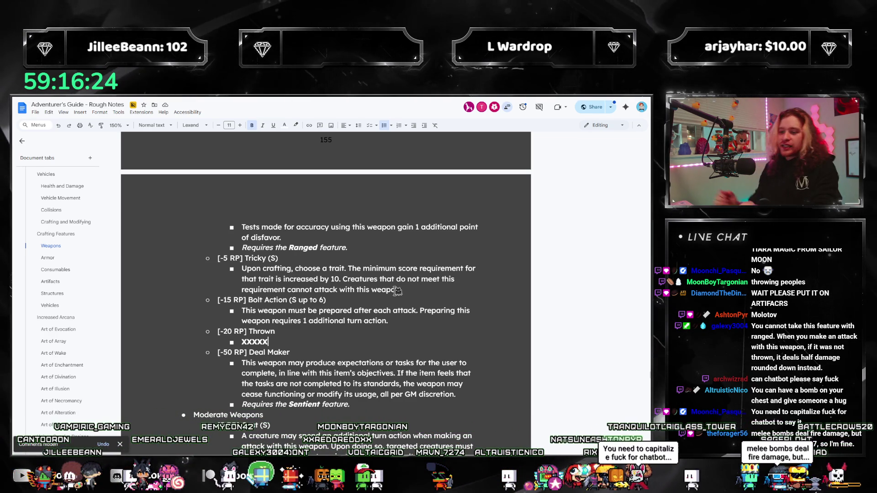
scroll(362, 314, "down", 5)
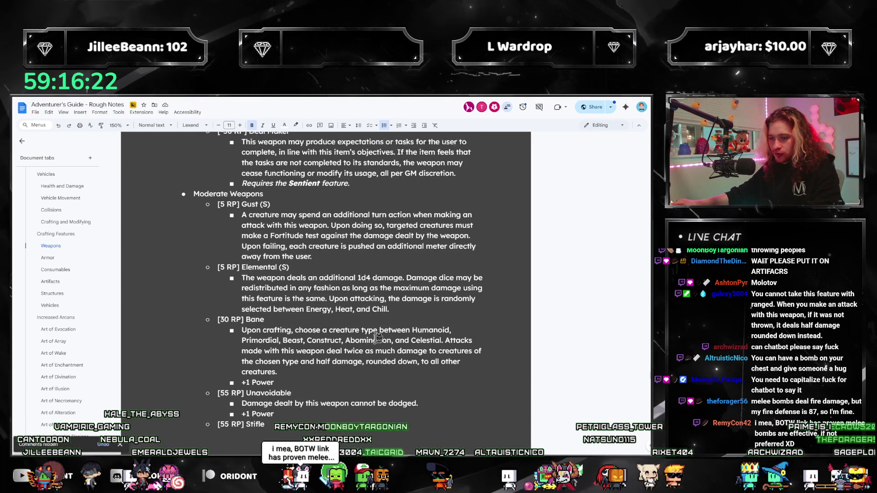
scroll(343, 268, "up", 5)
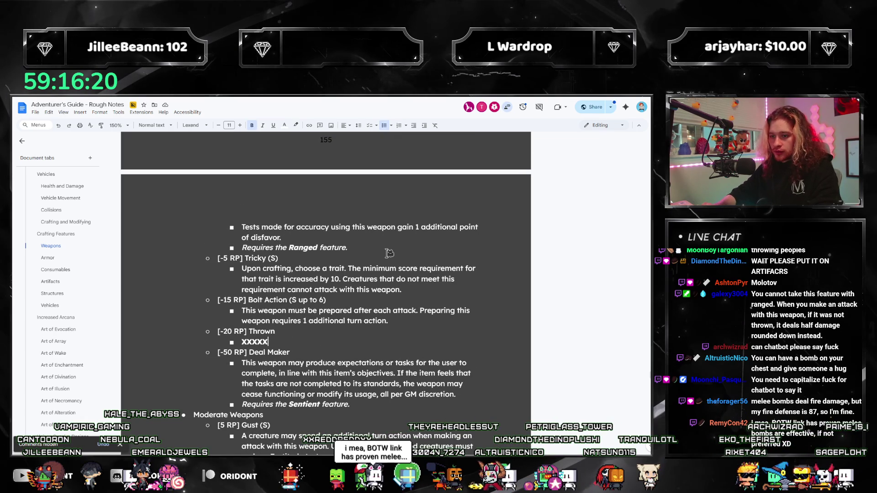
Replace Thrown's XXXXX with Strength/Agility range rules and half damage within 5 meters, rounded down
type("This")
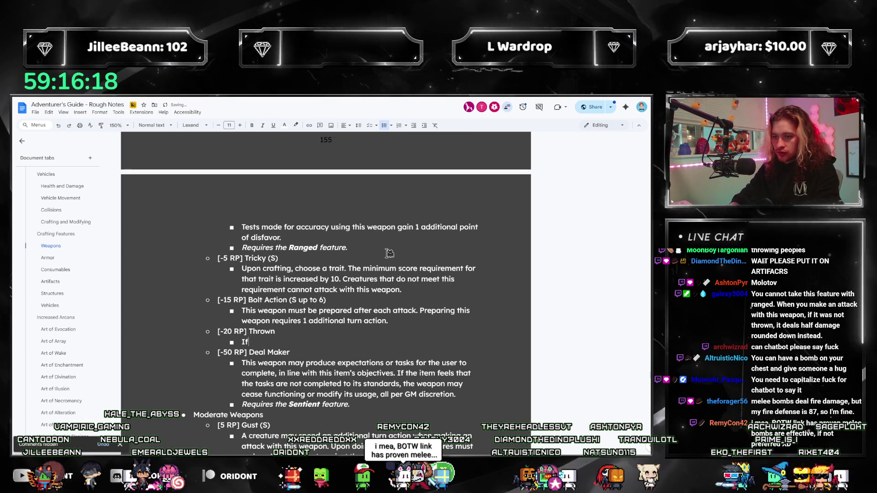
type(" weap")
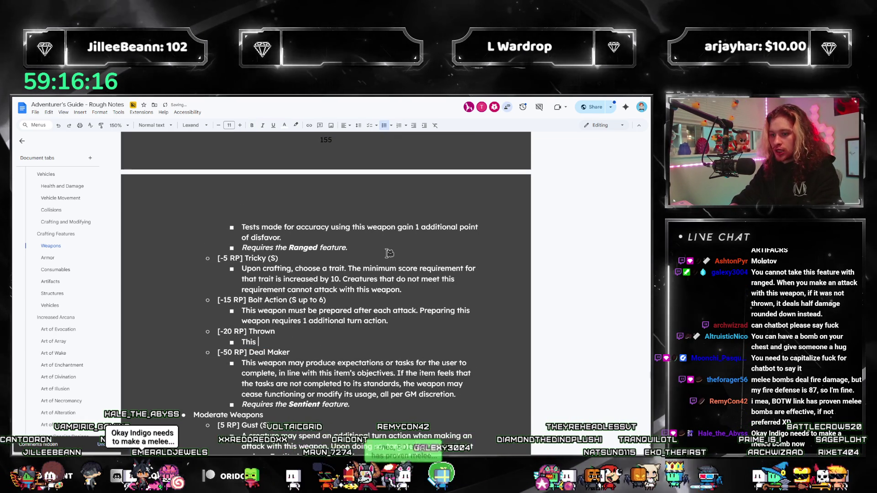
type("on has a clsoe")
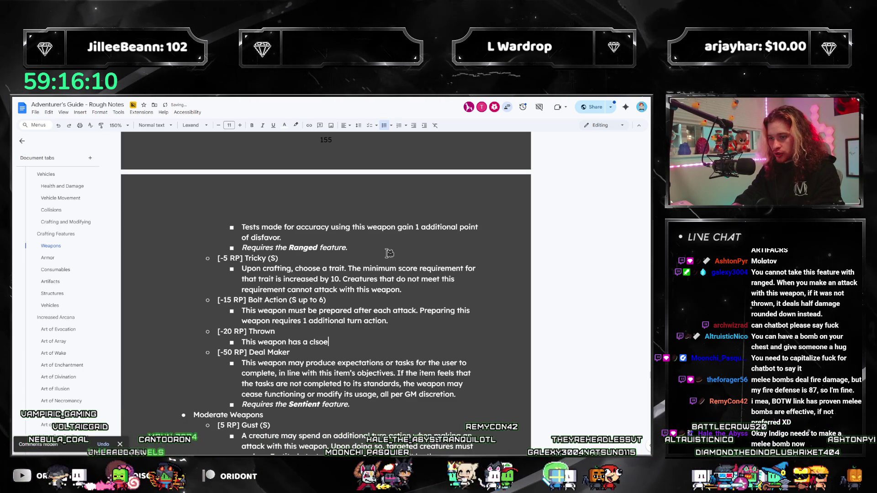
key("BackSpace")
key("BackSpace")
key("BackSpace")
type("ose range equal to its")
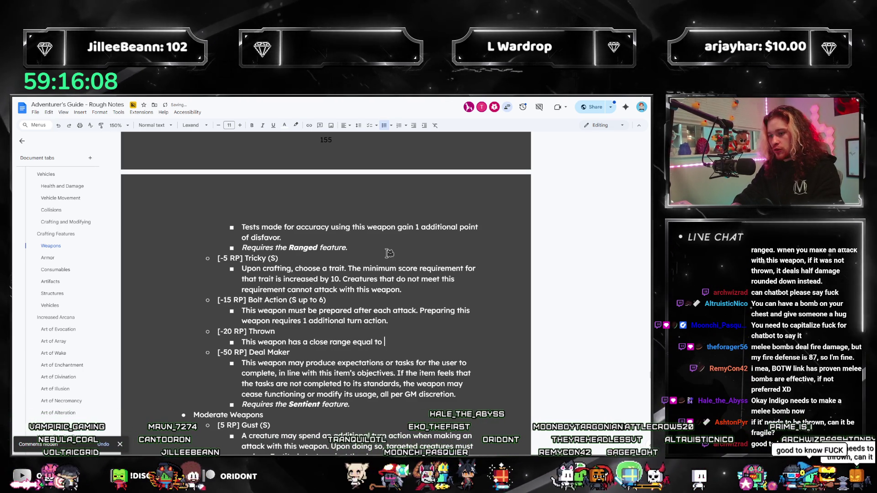
key("BackSpace")
key("BackSpace")
key("BackSpace")
type("the wie")
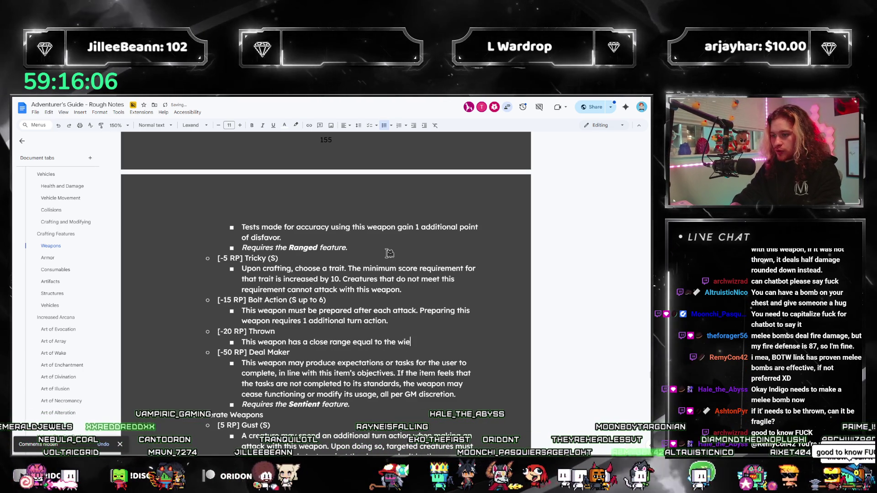
type("lder's Stre")
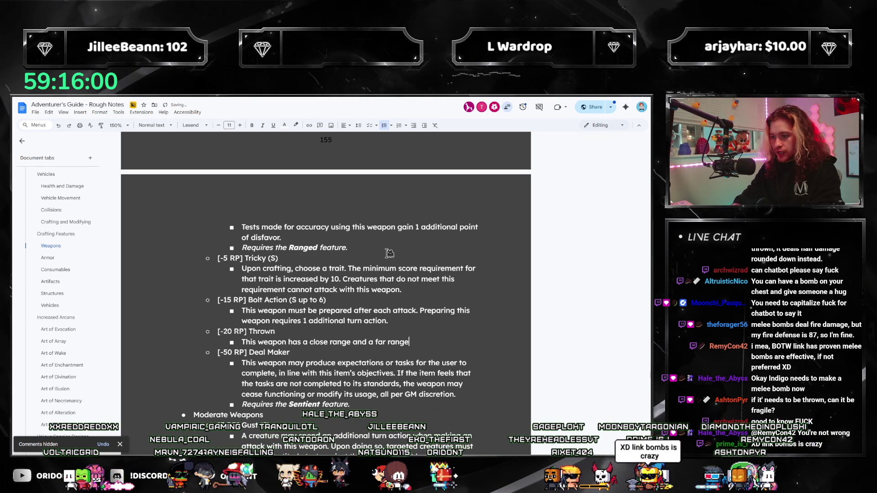
type("to the ")
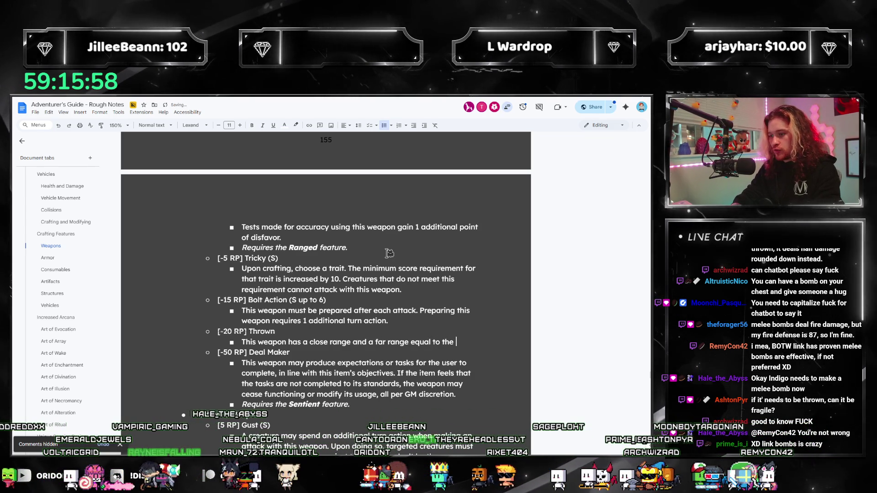
type("user's Strength and ")
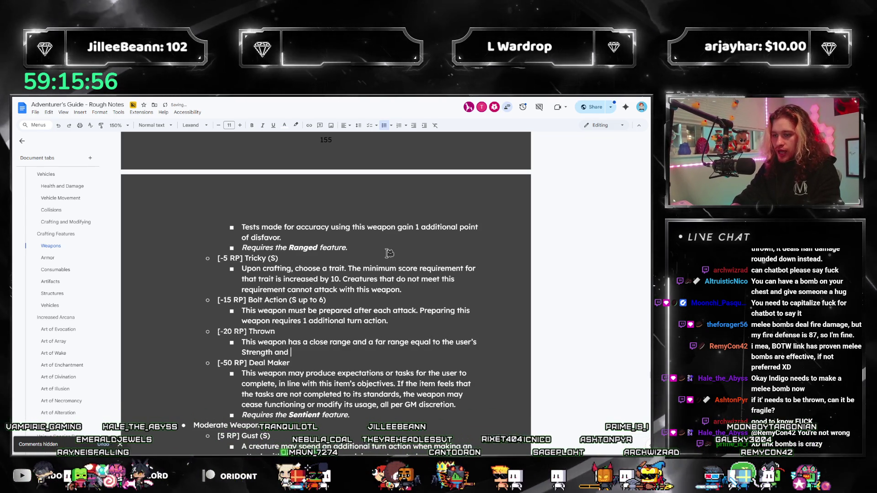
type("Agility score, ")
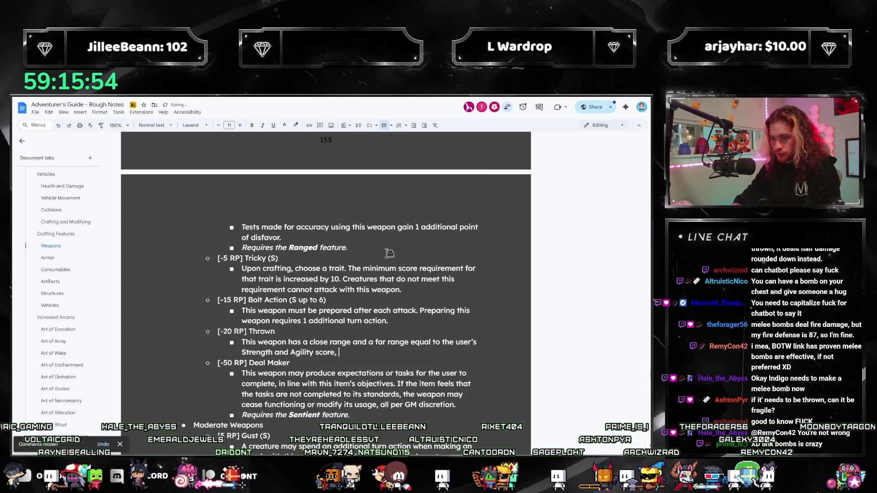
type("lower ")
type("of which is the close range. Atta")
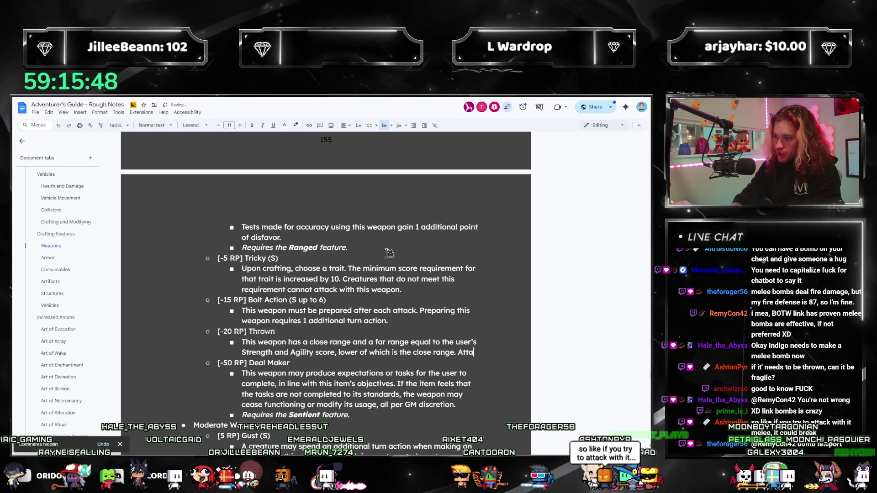
type("cks made with this weapon from a distance")
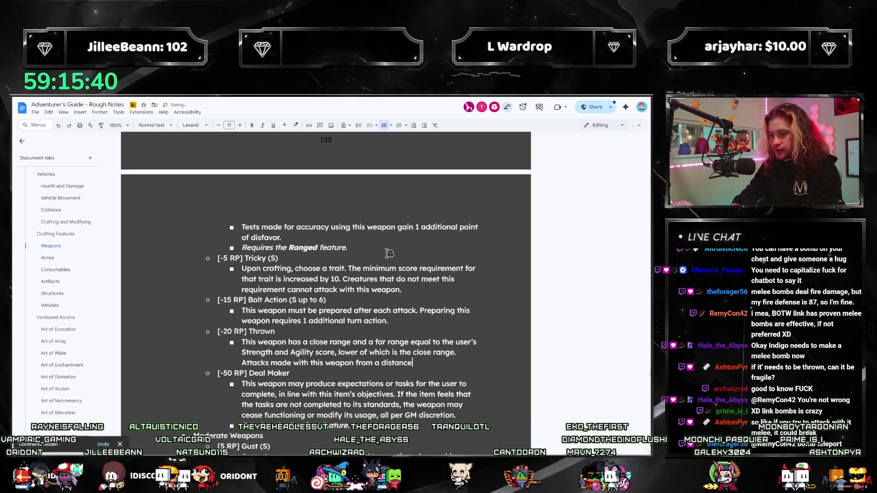
type(" of 5 meters or less")
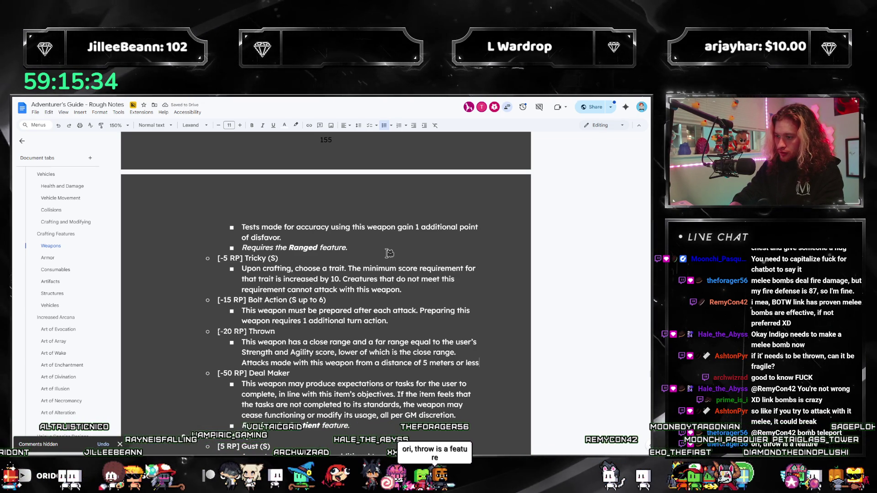
type(" deal half as m")
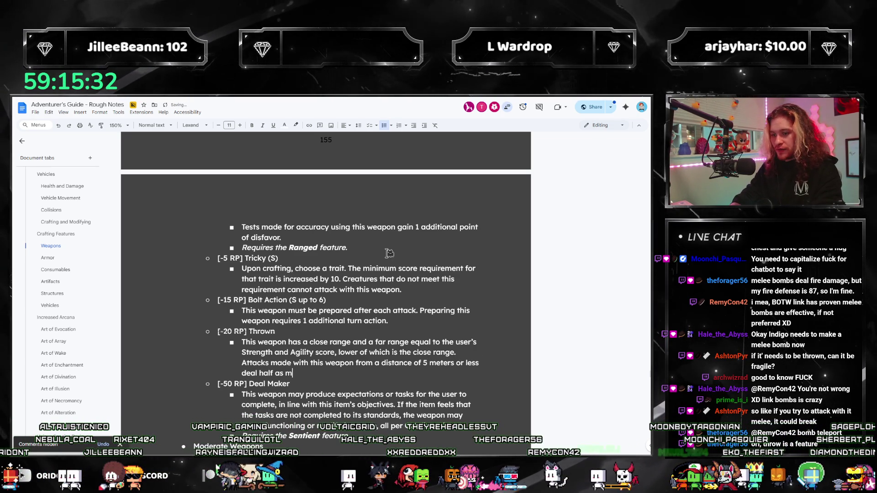
key("BackSpace")
key("BackSpace")
key("BackSpace")
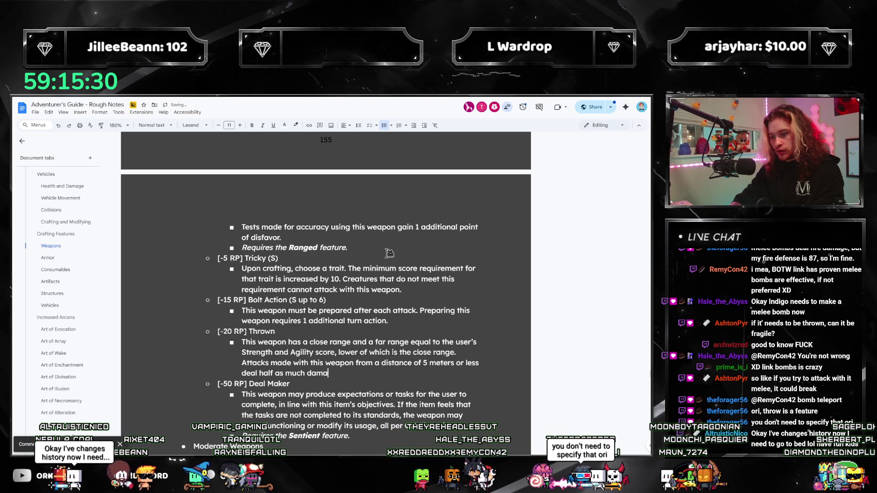
type("ge, roumnd")
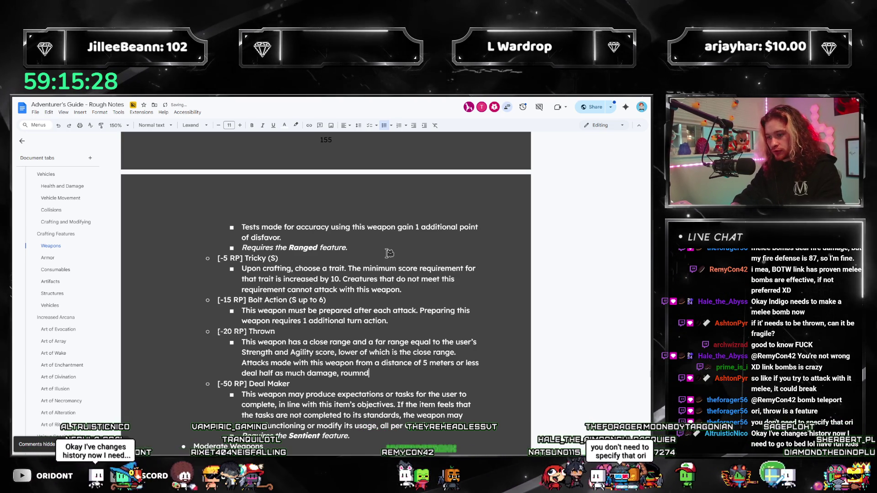
key("BackSpace")
key("BackSpace")
key("BackSpace")
type("nded down.")
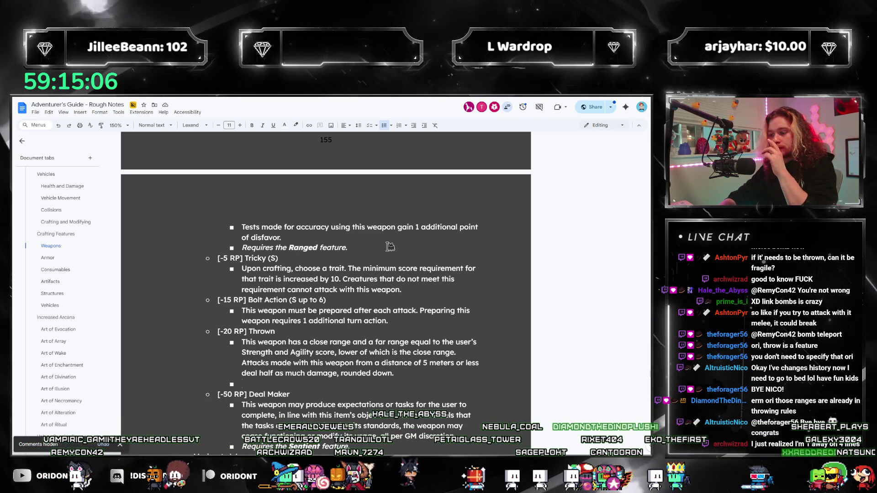
key("BackSpace")
key("BackSpace")
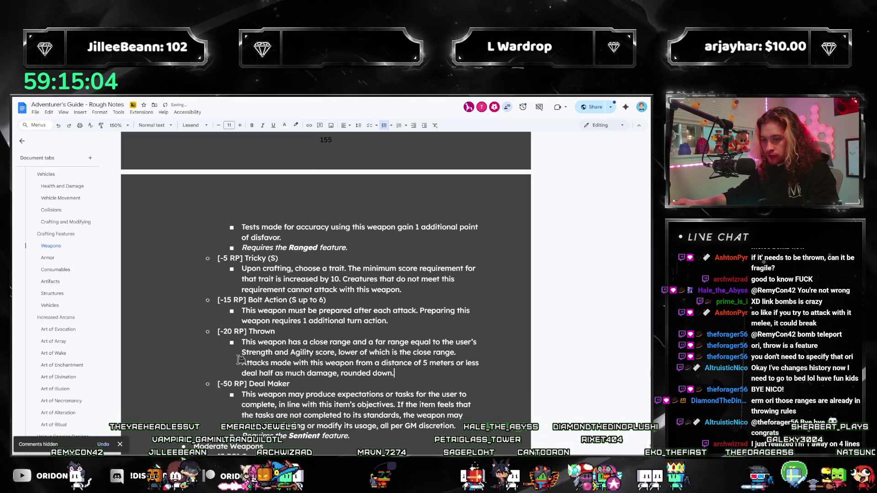
Delete Thrown's close/far range sentence and add an empty bullet after 'rounded down.'
left_click_drag(465, 351, 286, 345)
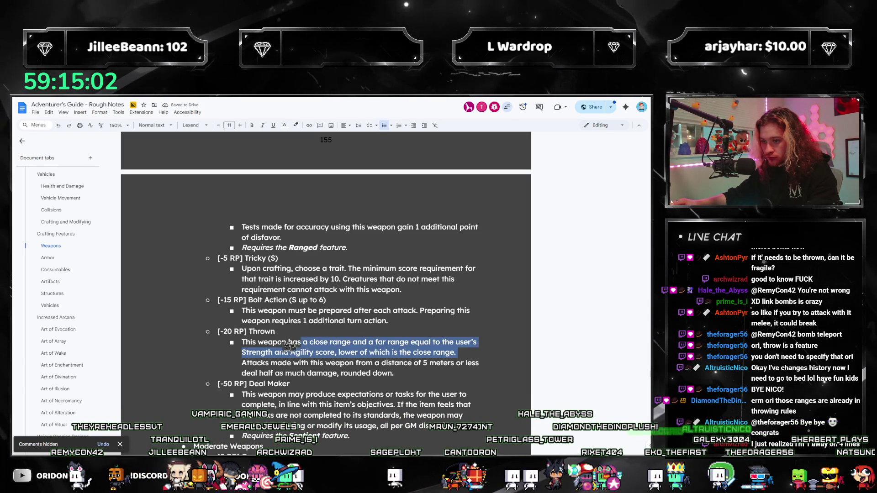
key("BackSpace")
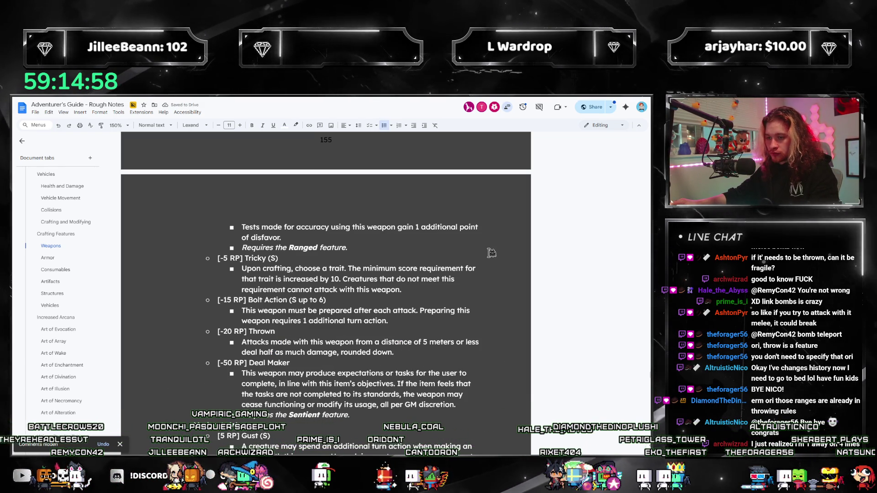
mouse_move(242, 342)
left_mouse_down()
mouse_move(415, 342)
mouse_move(401, 354)
left_mouse_up()
left_click(407, 355)
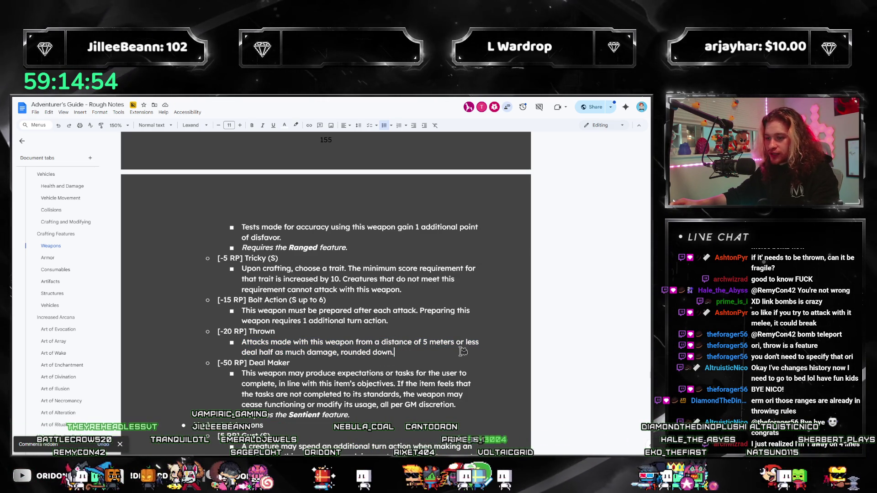
key("Return")
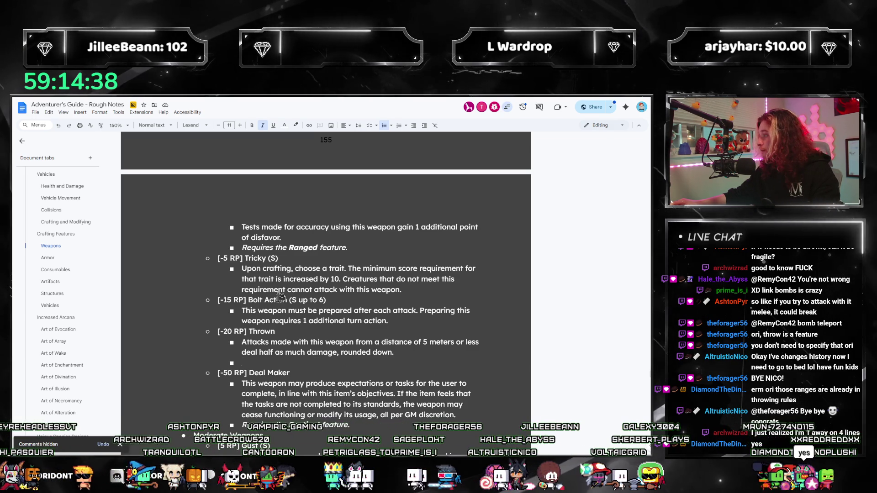
Search the document for existing incompatibility wording such as 'cannot have feature'
scroll(321, 362, "up", 5)
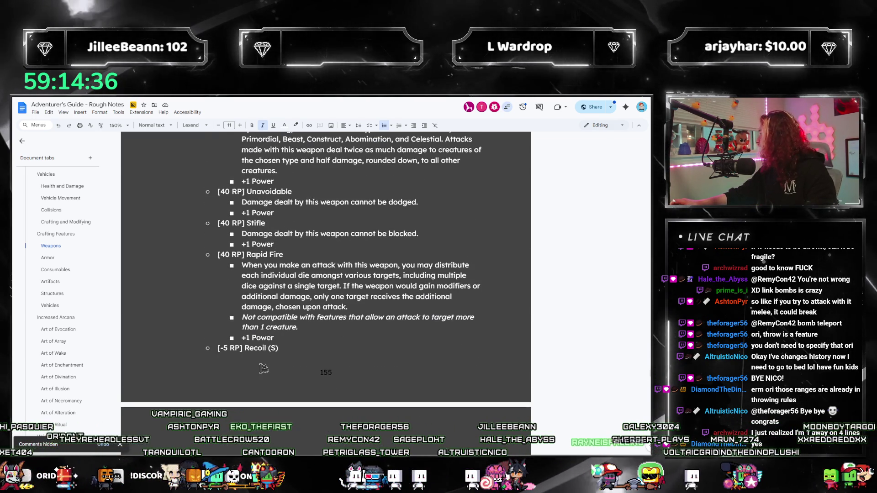
scroll(269, 356, "down", 10)
scroll(282, 353, "up", 1)
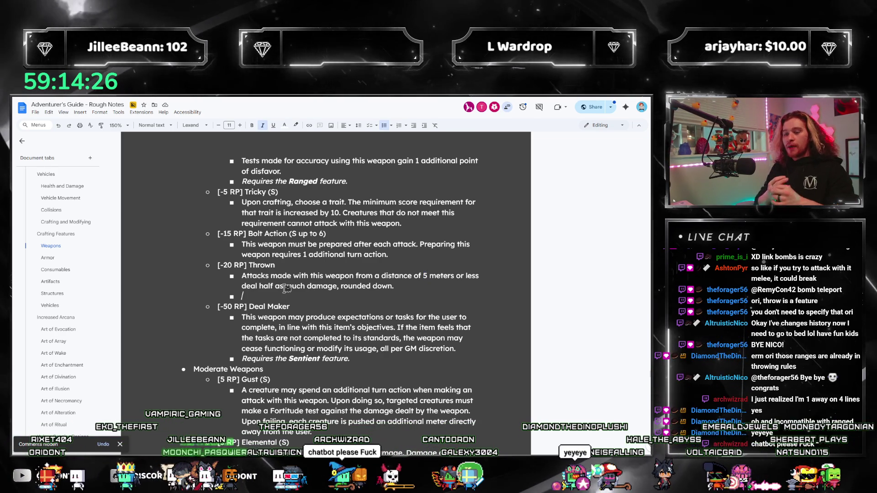
key("ctrl+f")
type("incompat")
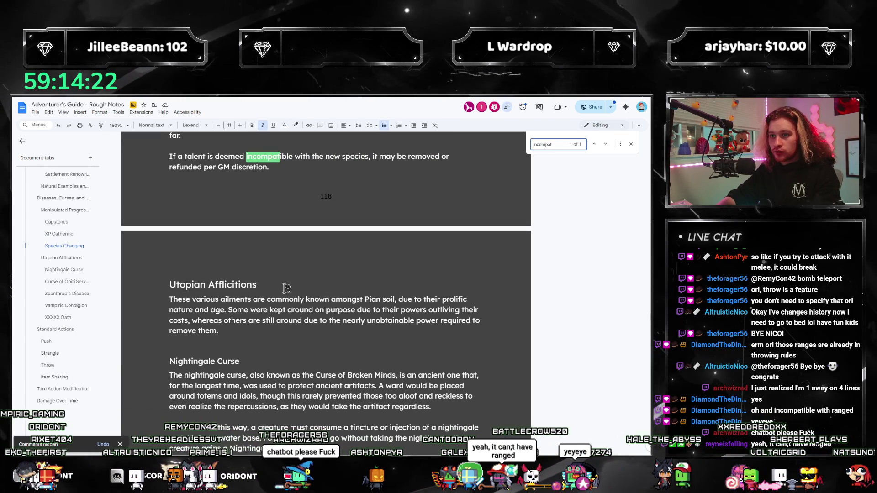
type("cannot")
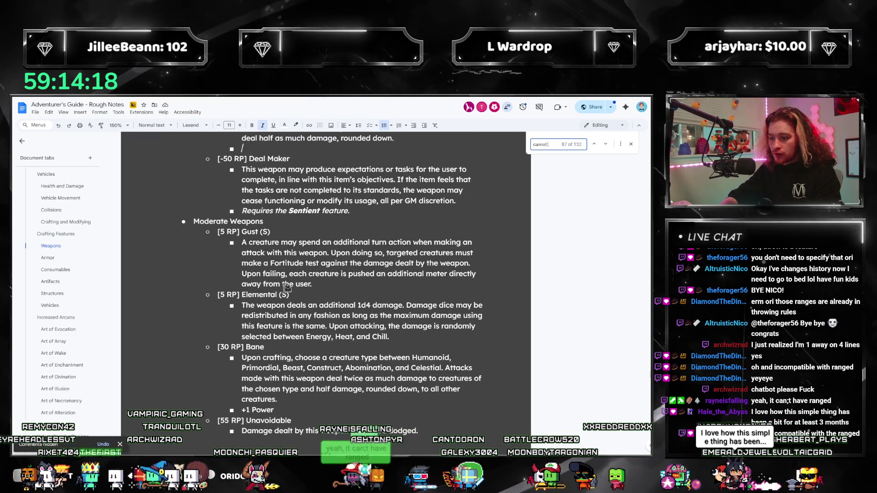
type(" have")
type("feature")
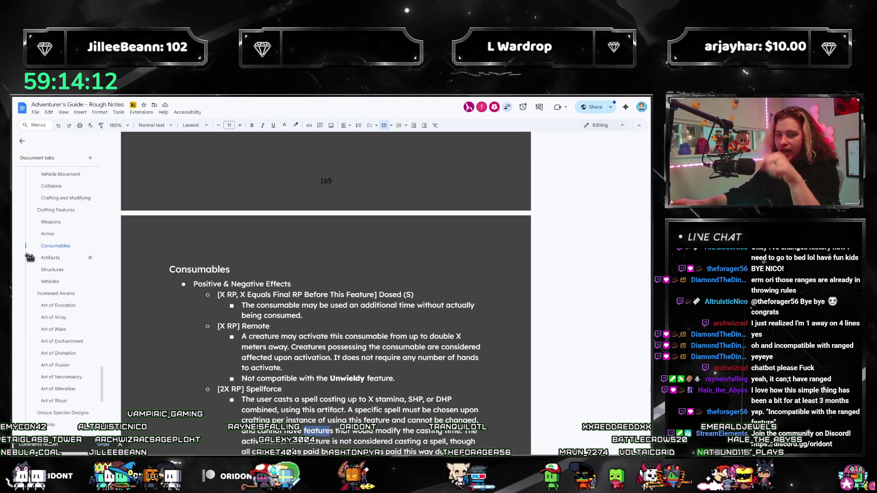
Jump to the Weapons section, step through the 'not comp' matches, and return to Thrown
scroll(51, 332, "up", 2)
left_click(54, 323)
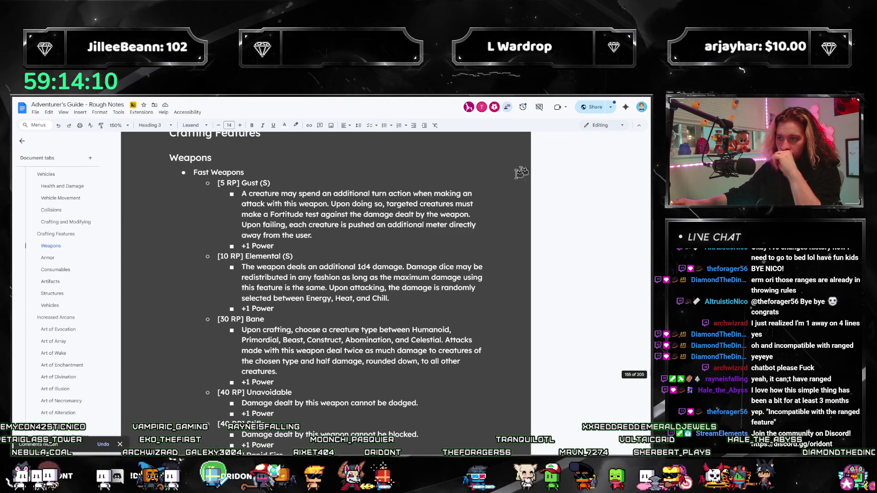
scroll(332, 326, "down", 10)
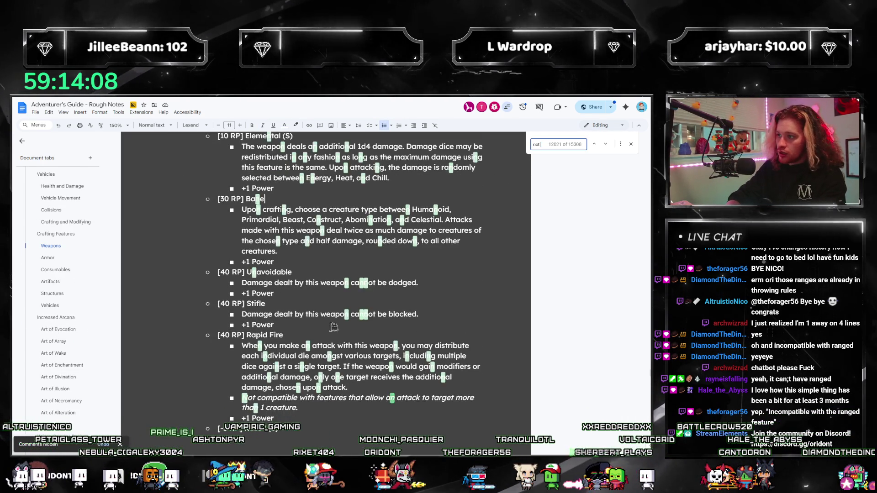
key("ctrl+f")
key("Return")
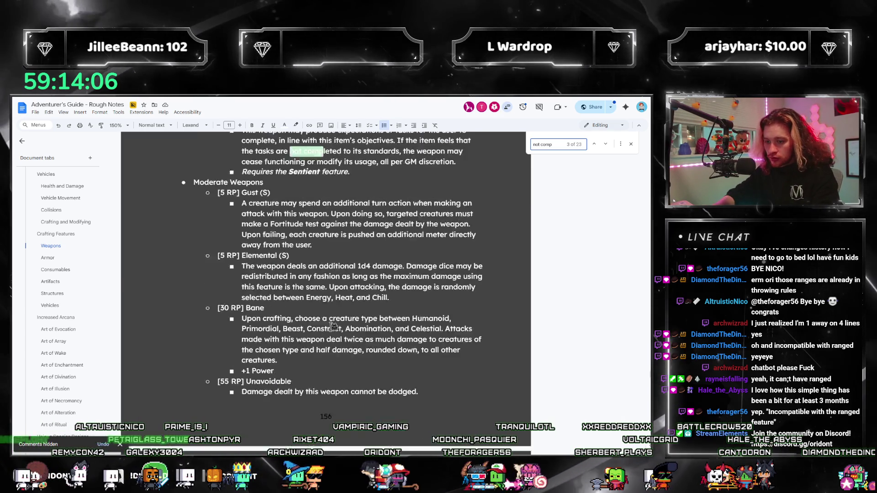
scroll(333, 326, "down", 2)
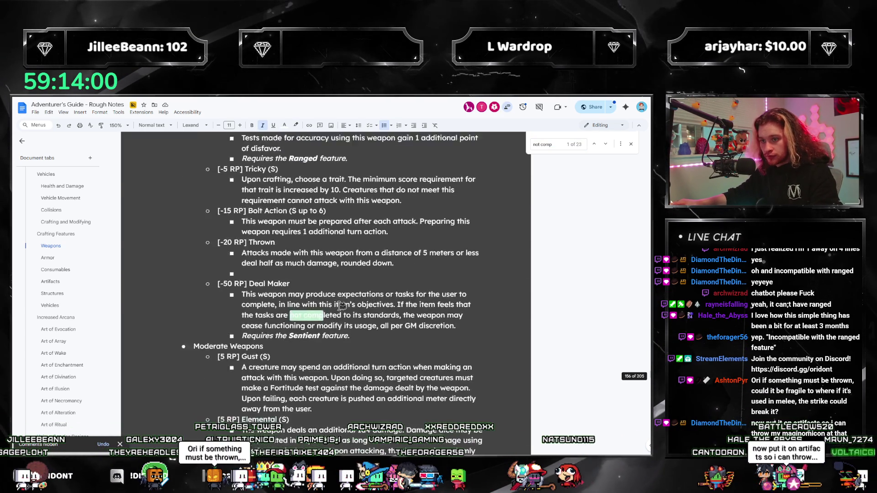
left_click(36, 248)
Add the bullet 'Not compatible with the Ranged feature.' under Thrown, with Ranged in bold
scroll(309, 314, "down", 10)
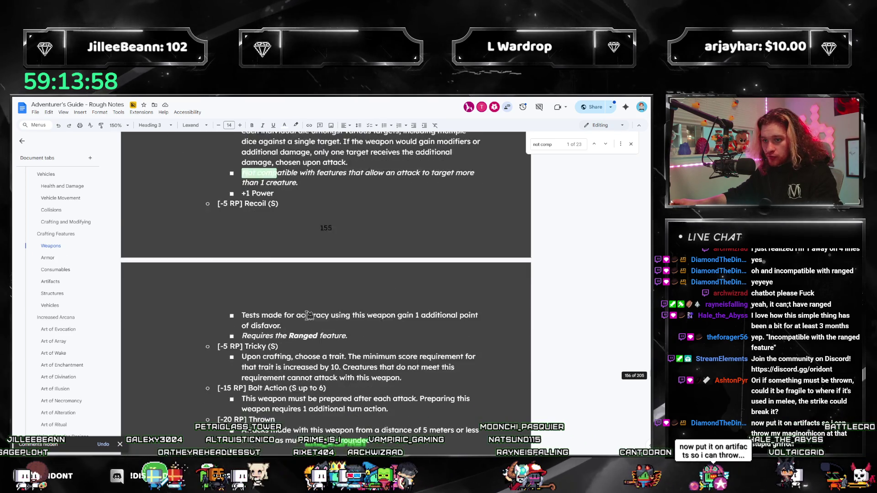
left_click(302, 299)
type("Not compatible with")
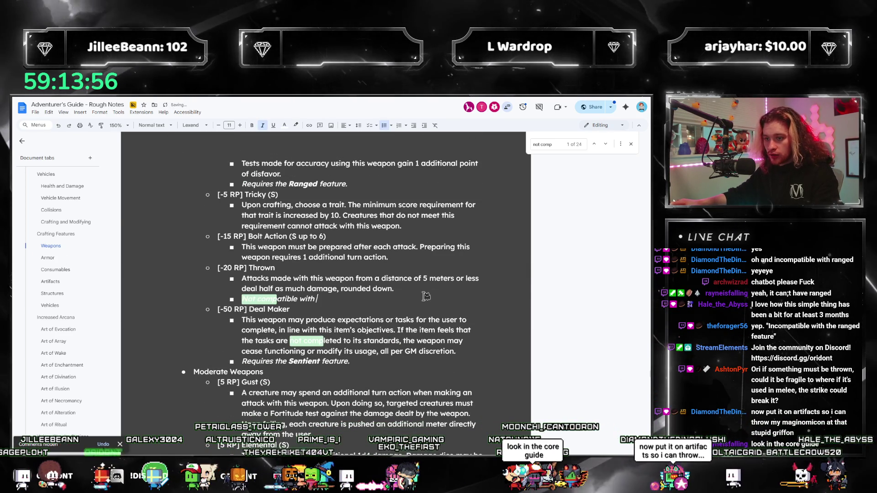
type(" the Ranged feature.")
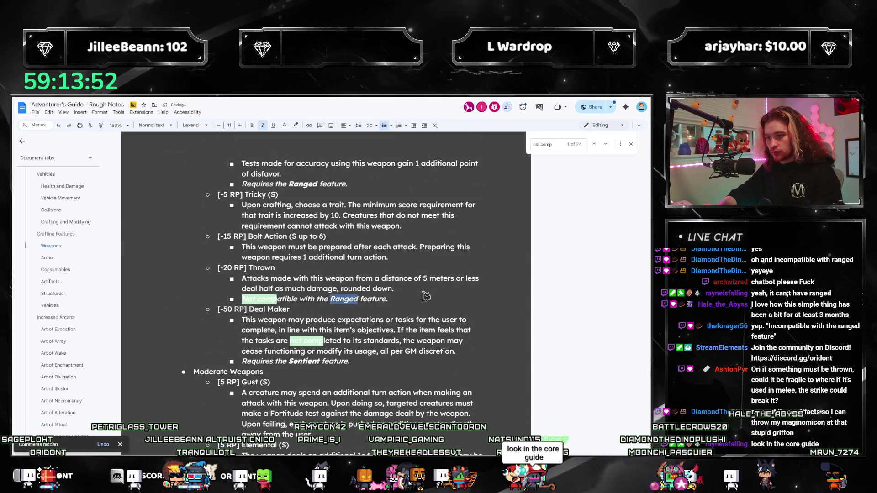
key("ctrl+b")
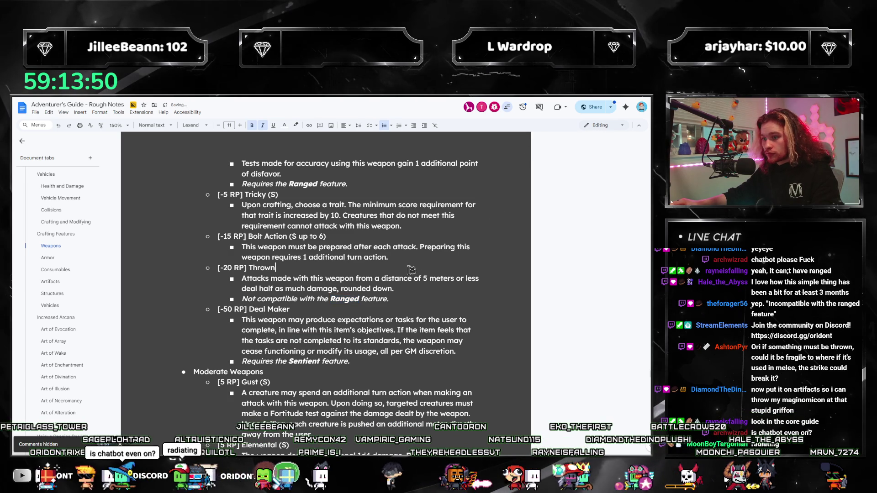
left_click_drag(408, 299, 224, 269)
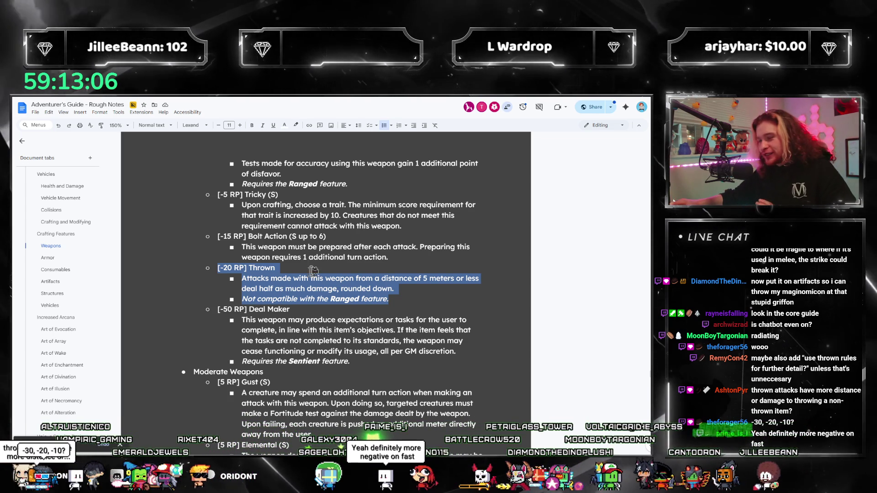
Change the Fast Weapons Thrown cost from [-20 RP] to [-30 RP], then select the whole Thrown entry for copying
double_click(274, 268)
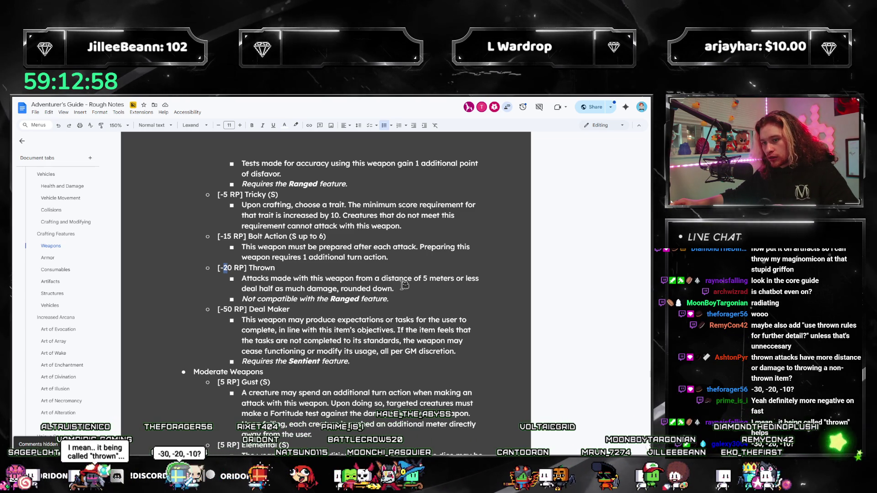
type("3")
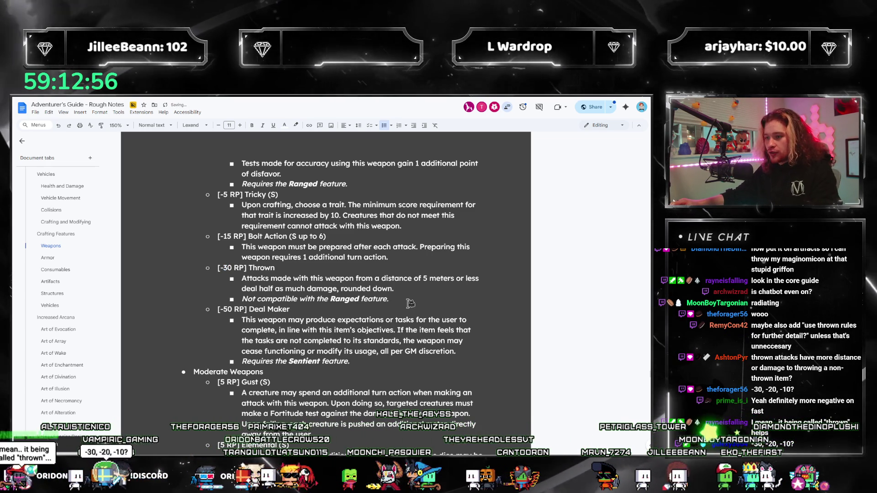
left_click_drag(410, 302, 214, 268)
key("ctrl+c")
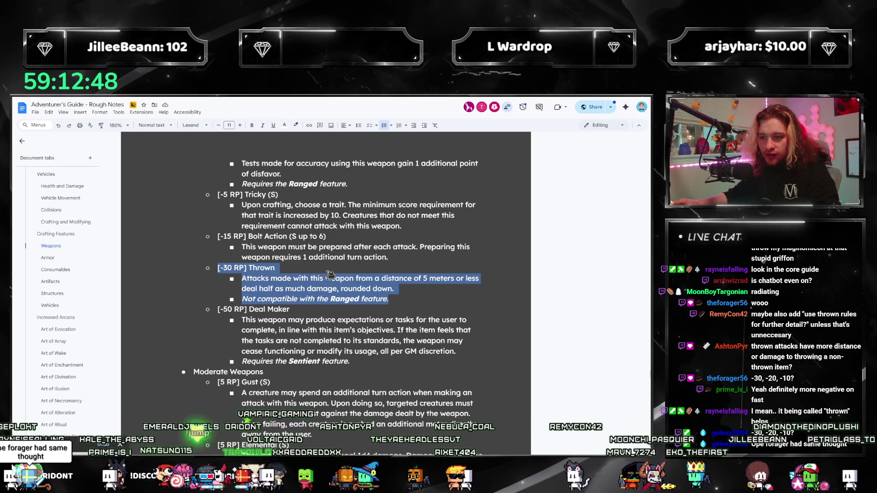
Paste the Thrown entry below Bolt Action in the Moderate Weapons list
scroll(329, 274, "down", 10)
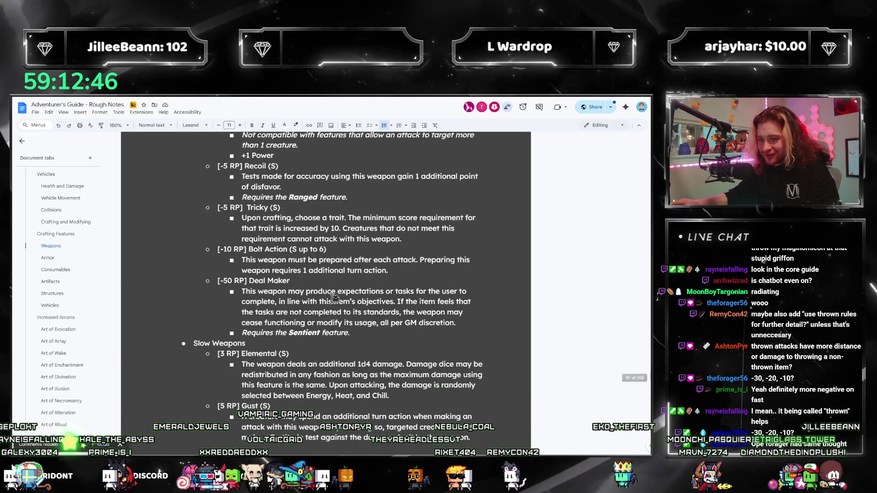
scroll(334, 298, "up", 2)
key("ctrl+v")
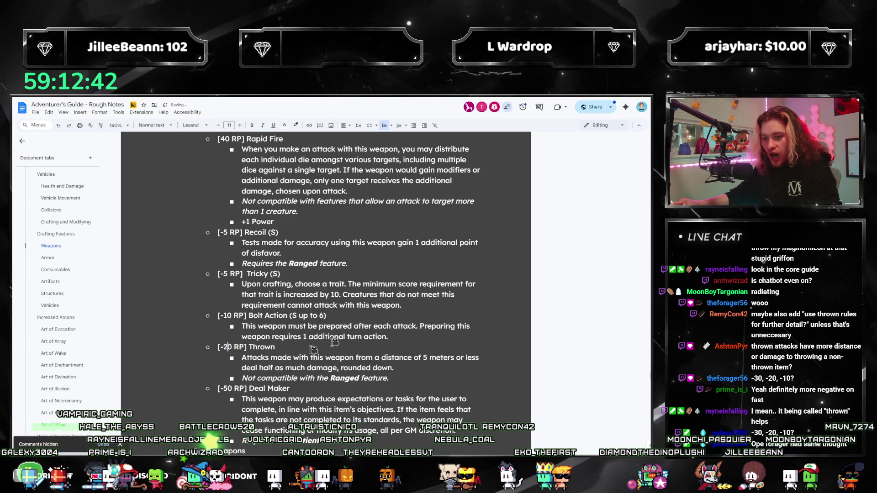
Add the Thrown entry after Slow Weapons' Bolt Action and set its cost to -10 RP
scroll(368, 336, "down", 3)
scroll(348, 333, "up", 6)
scroll(368, 320, "down", 3)
key("ctrl+z")
key("ctrl+z")
key("ctrl+z")
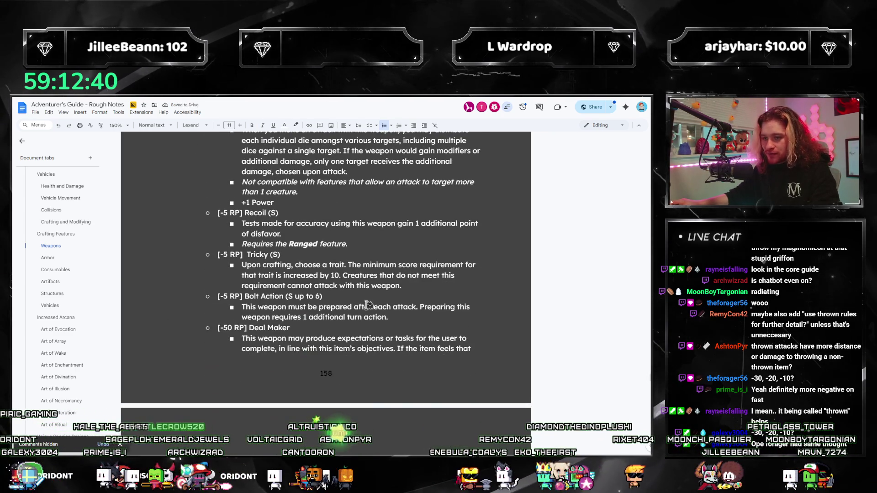
scroll(368, 304, "down", 2)
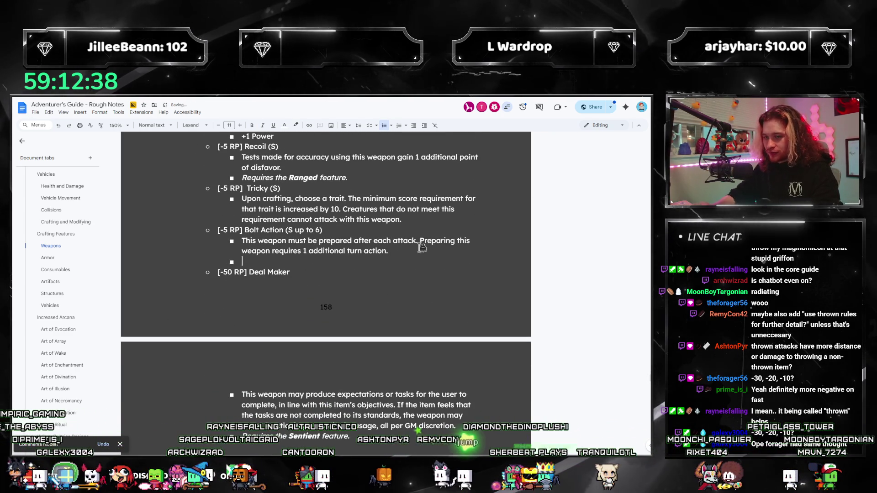
key("ctrl+y")
key("ctrl+y")
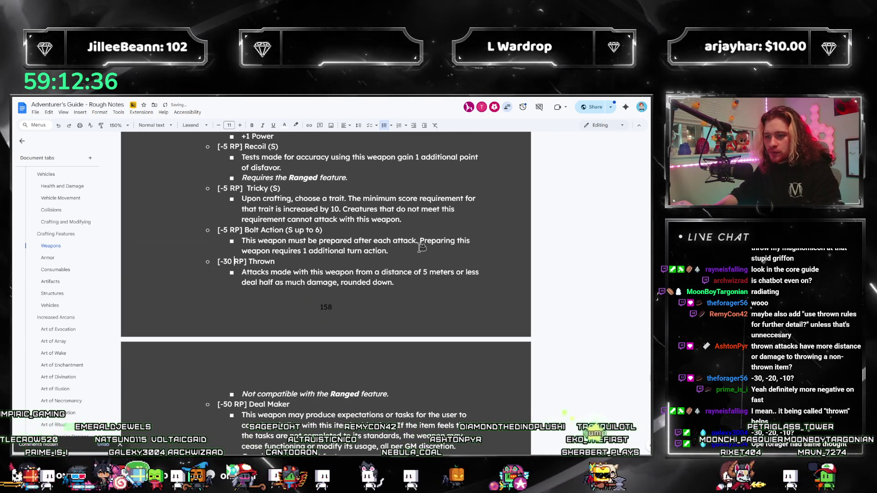
key("Home")
key("Right")
key("Right")
key("Right")
key("BackSpace")
type("1")
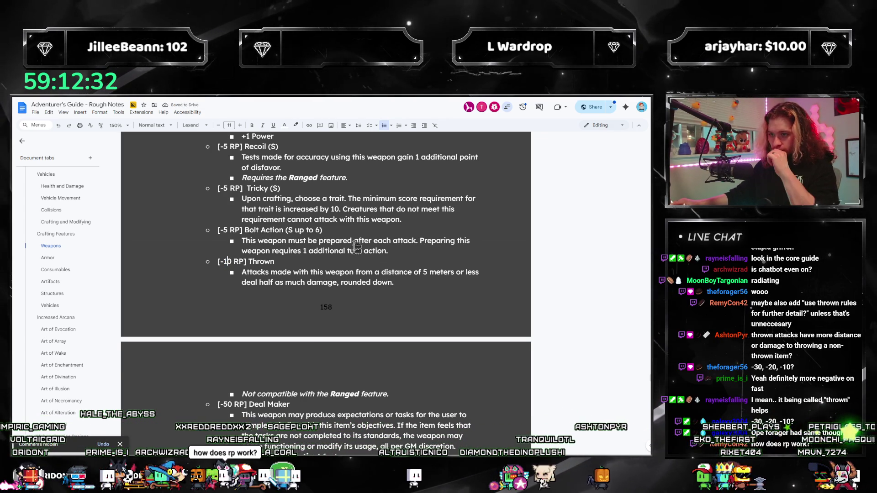
Set the Moderate Weapons Thrown cost to [-20 RP]
scroll(229, 267, "up", 1)
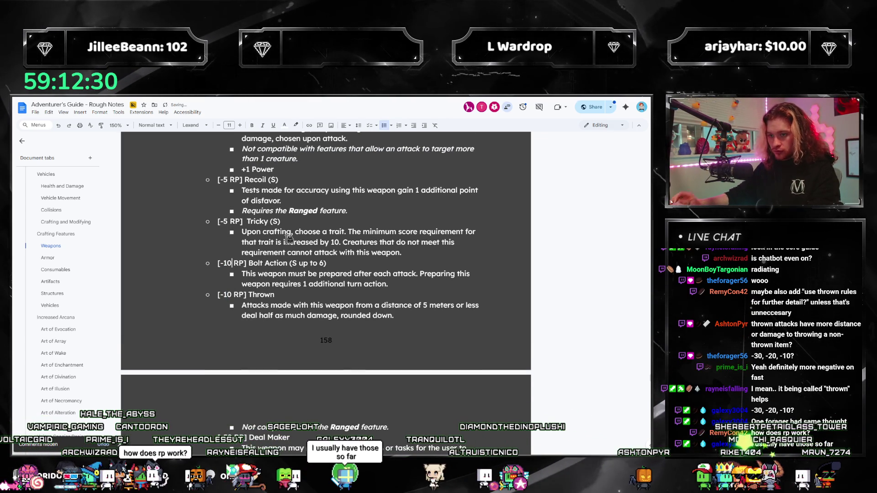
scroll(257, 245, "down", 13)
scroll(242, 283, "up", 14)
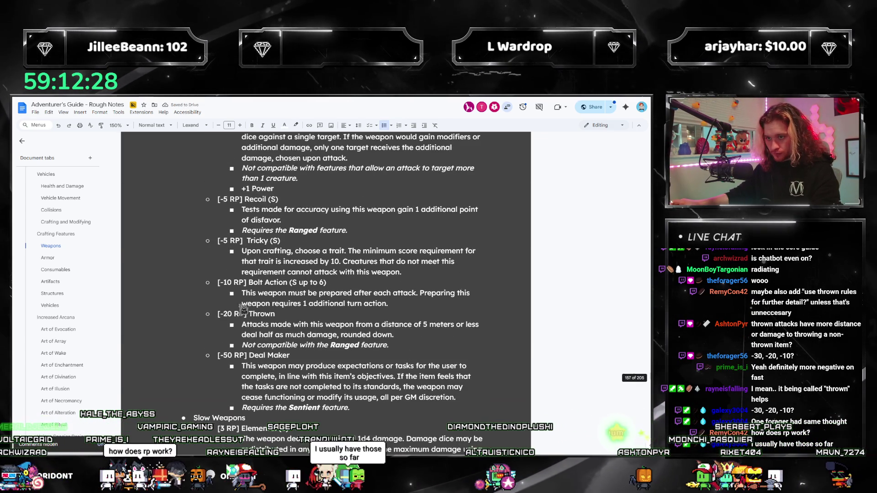
left_click(225, 314)
key("BackSpace")
type("2")
Change the Fast Weapons Bolt Action cost from [-15 RP] to [-30 RP]
key("Up")
key("Up")
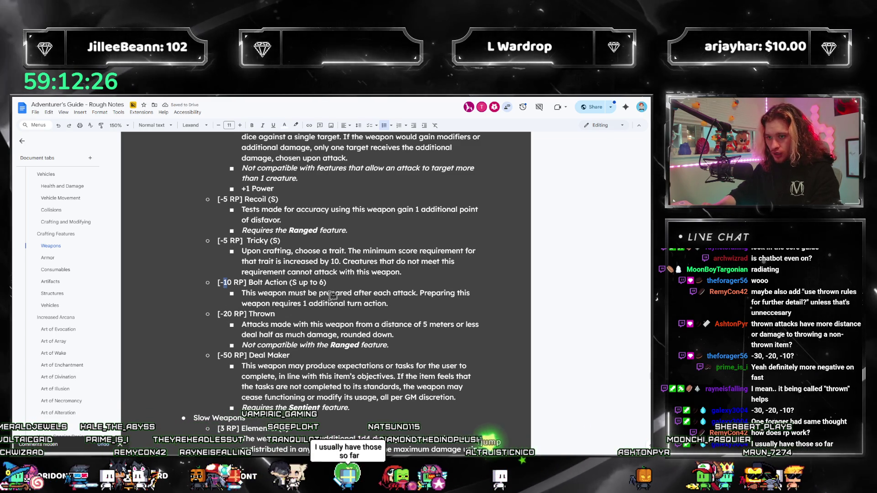
scroll(319, 278, "up", 8)
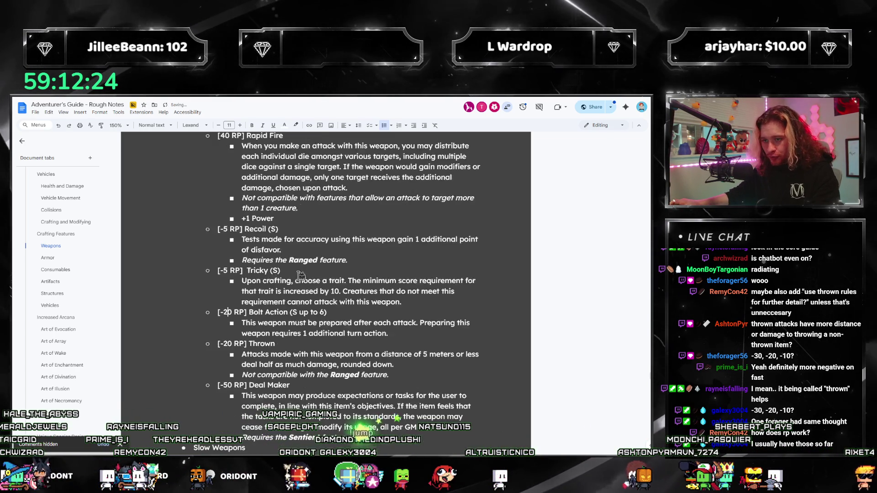
scroll(301, 264, "up", 15)
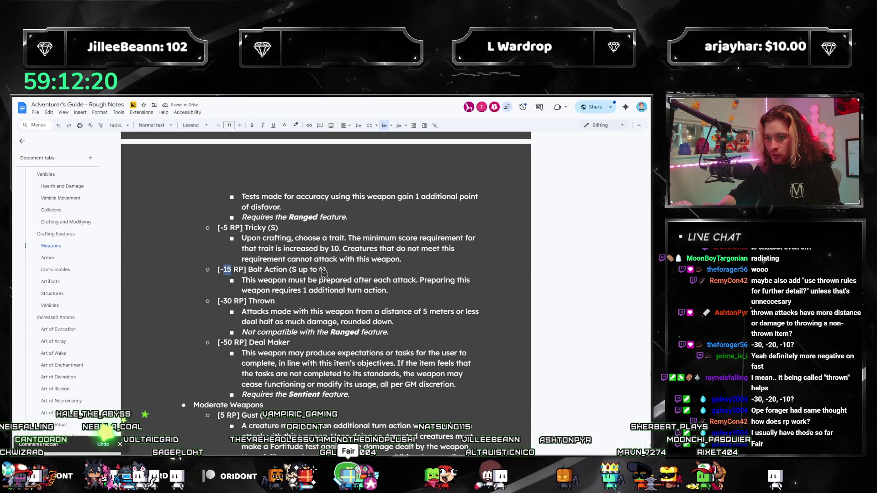
type("30")
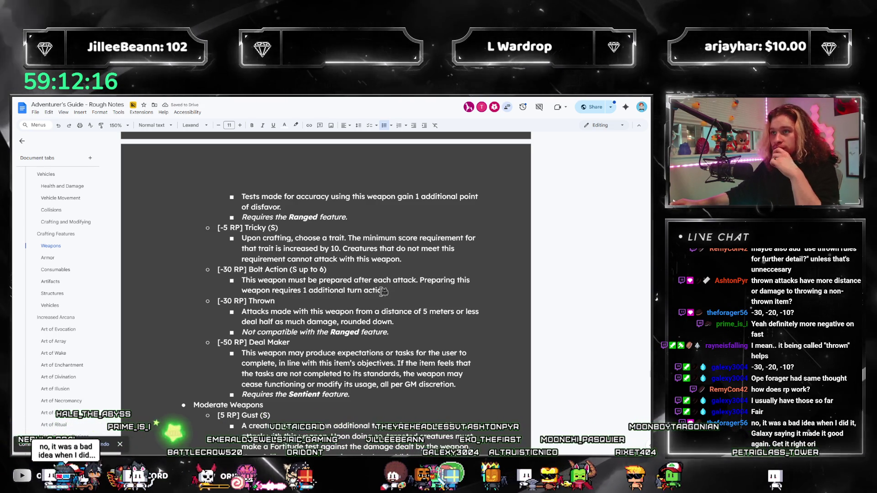
scroll(383, 292, "down", 3)
scroll(379, 285, "up", 7)
scroll(377, 281, "up", 3)
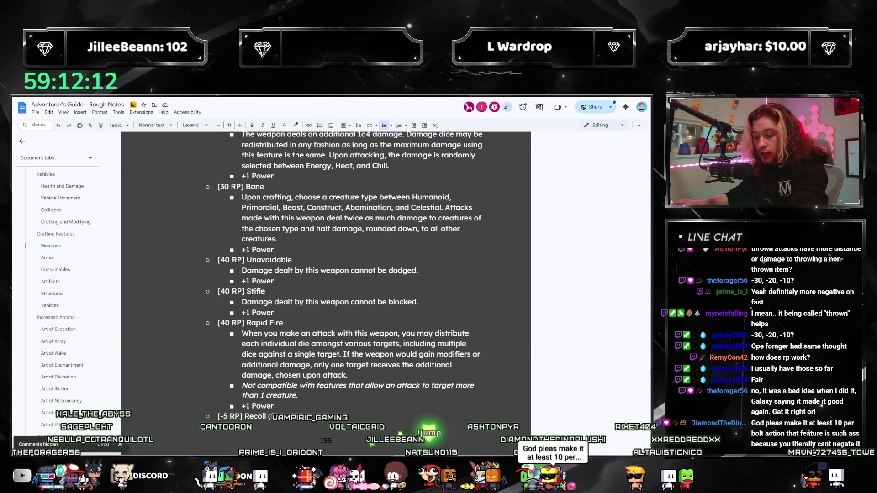
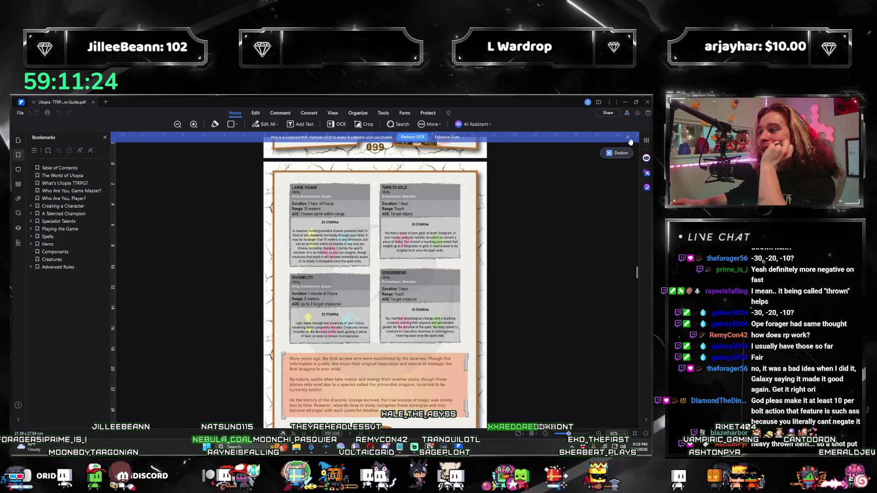
Dismiss the scanned-PDF notice and go to Fast Weapons under Advanced Rules > Individual Artifice
left_click(628, 137)
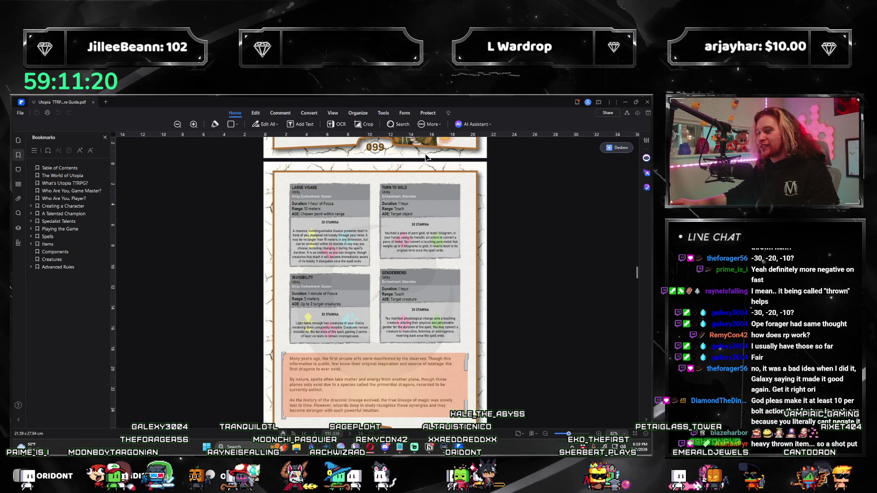
scroll(425, 158, "up", 15)
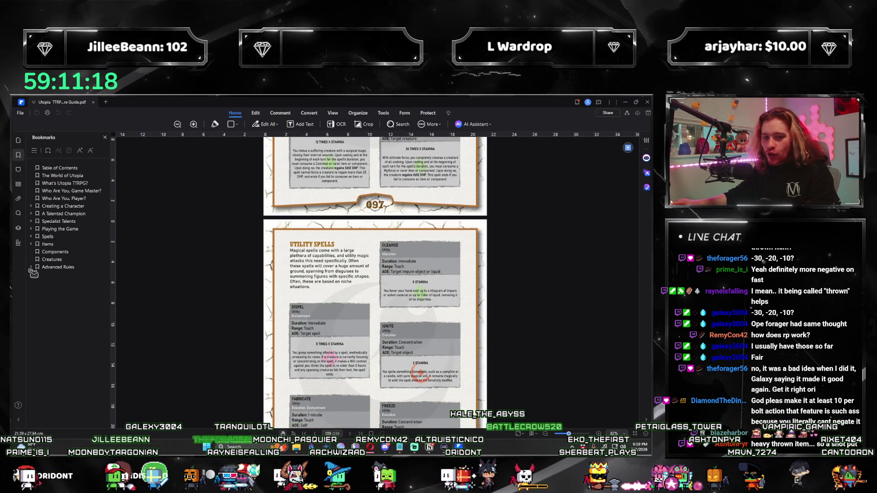
left_click(30, 267)
left_click(37, 274)
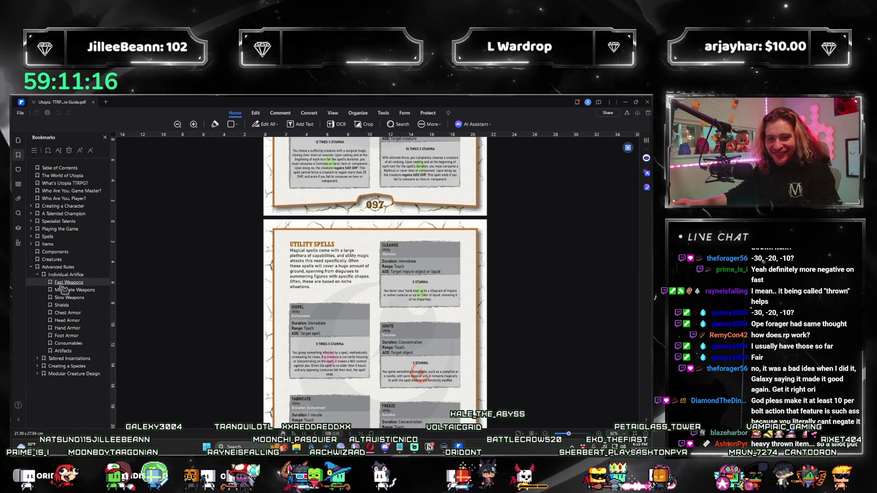
left_click(68, 282)
Read through page 159's Fast Weapons rules, including the Slam, Elegant and Extravagant effects
scroll(473, 257, "up", 3, "ctrl")
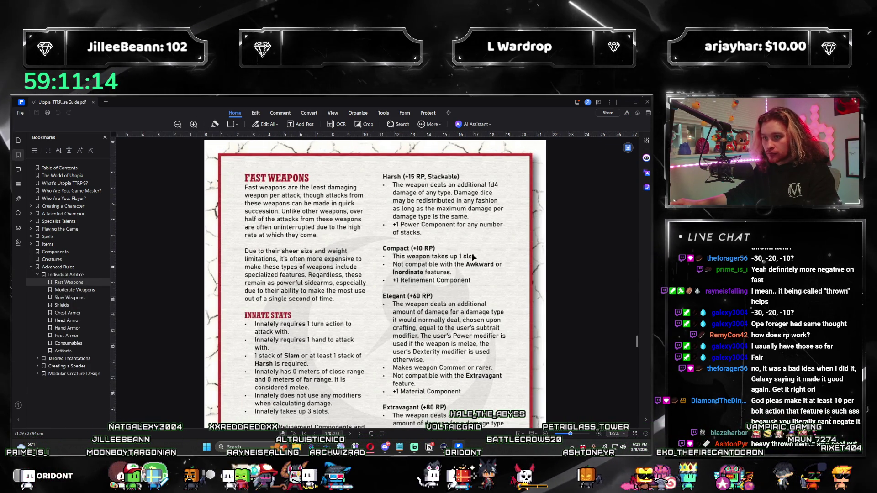
scroll(473, 258, "up", 10)
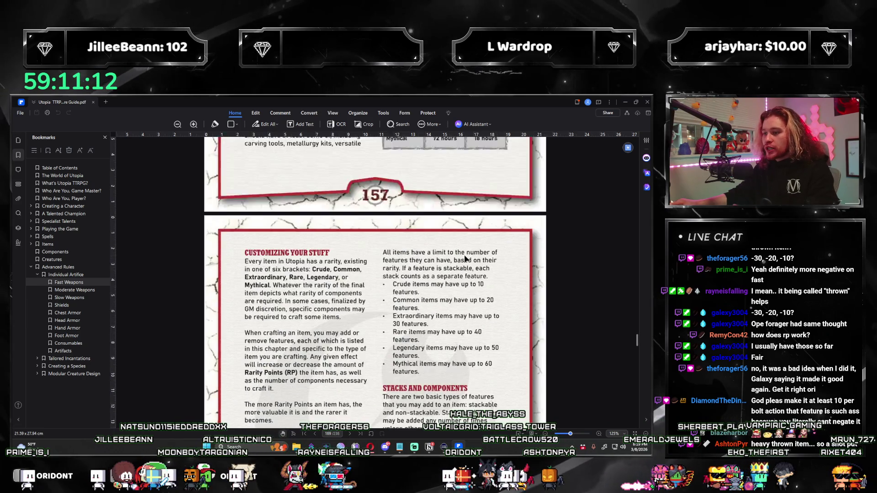
scroll(465, 258, "up", 5)
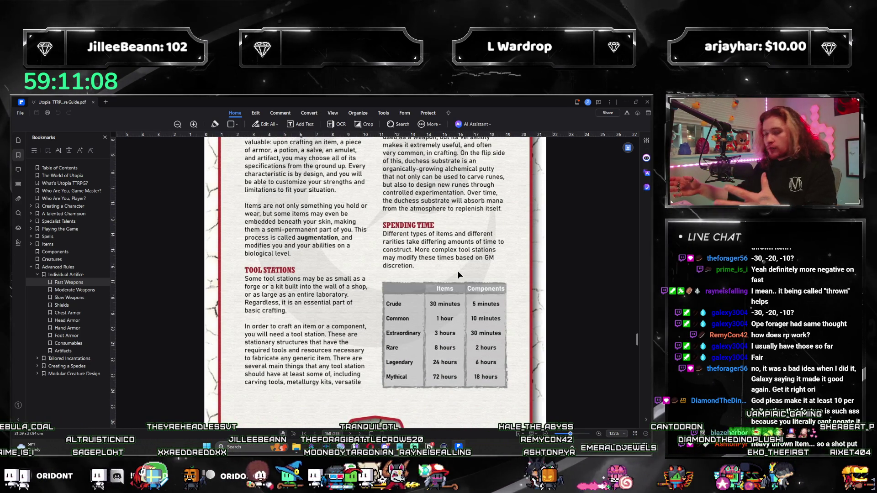
scroll(458, 272, "up", 3)
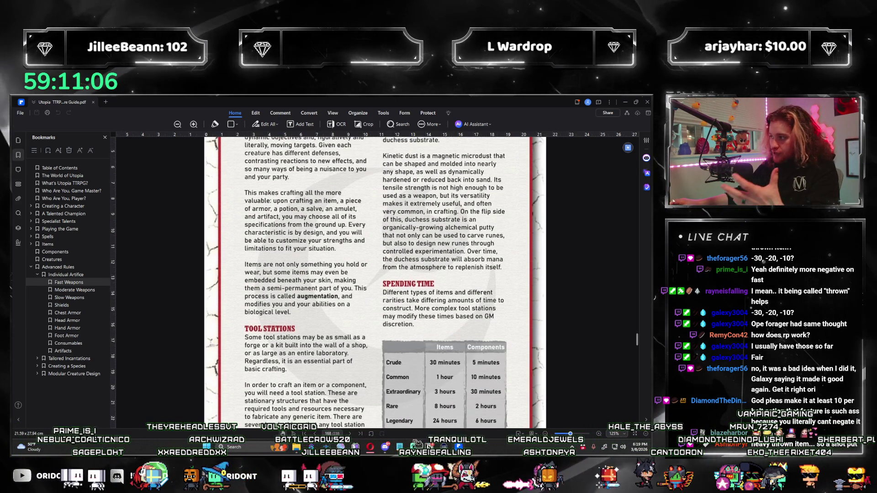
scroll(374, 283, "up", 3)
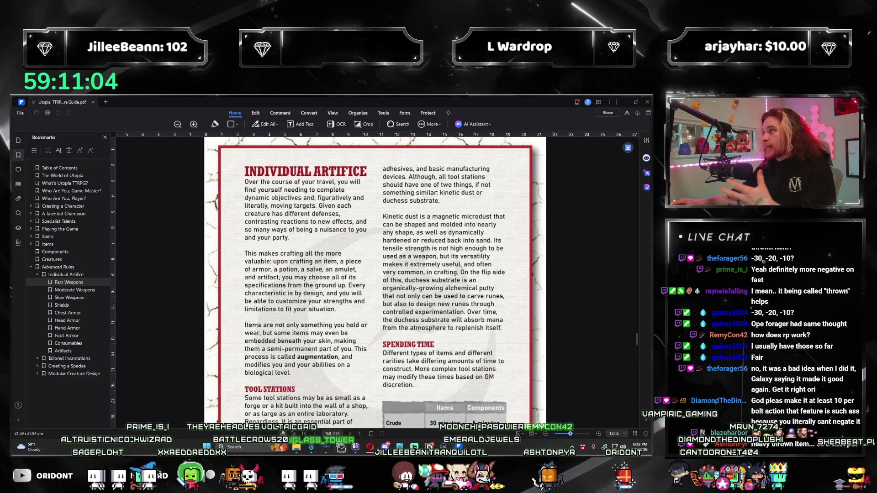
scroll(440, 279, "down", 2)
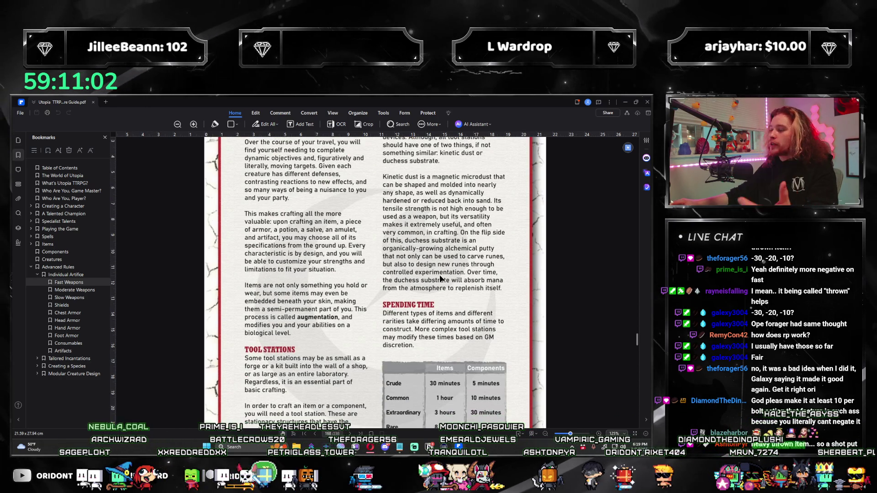
scroll(440, 279, "down", 2)
scroll(415, 325, "down", 4)
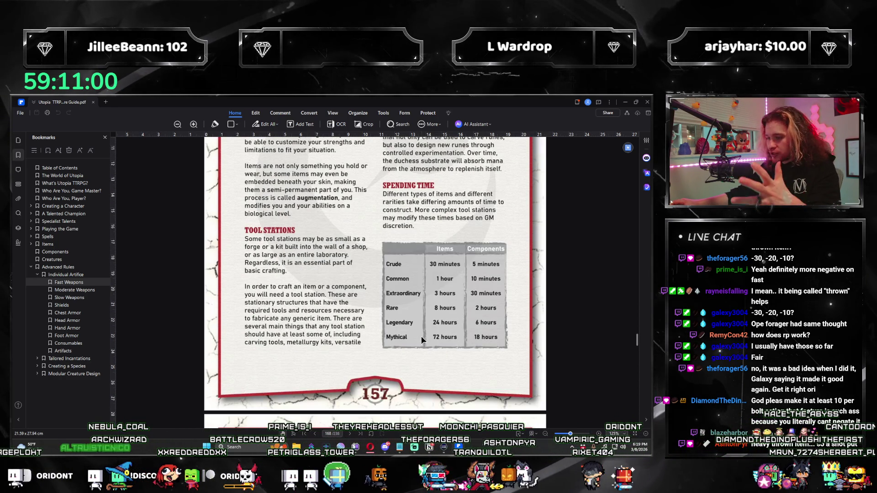
scroll(420, 336, "up", 4)
scroll(419, 344, "up", 4)
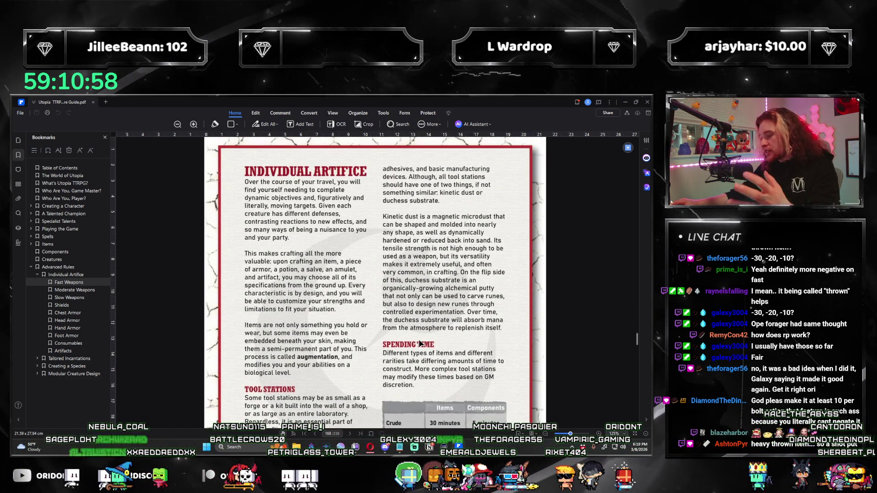
scroll(429, 335, "down", 8)
scroll(438, 323, "down", 4)
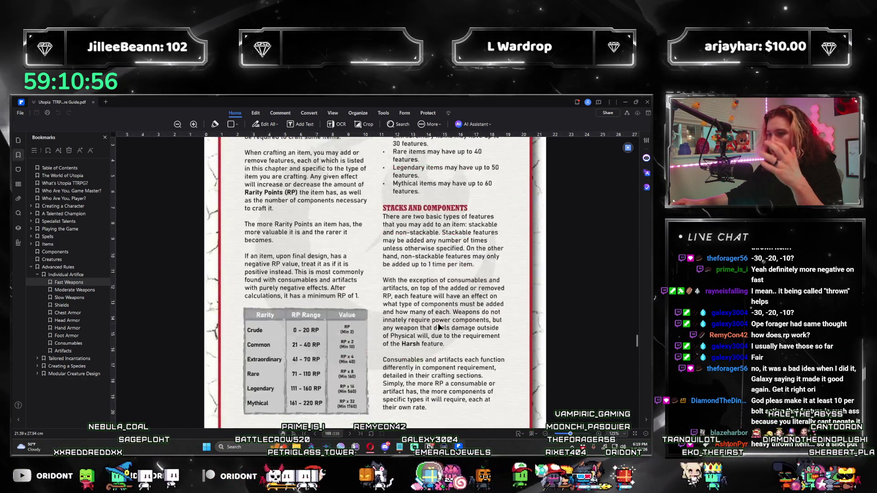
scroll(442, 317, "down", 5)
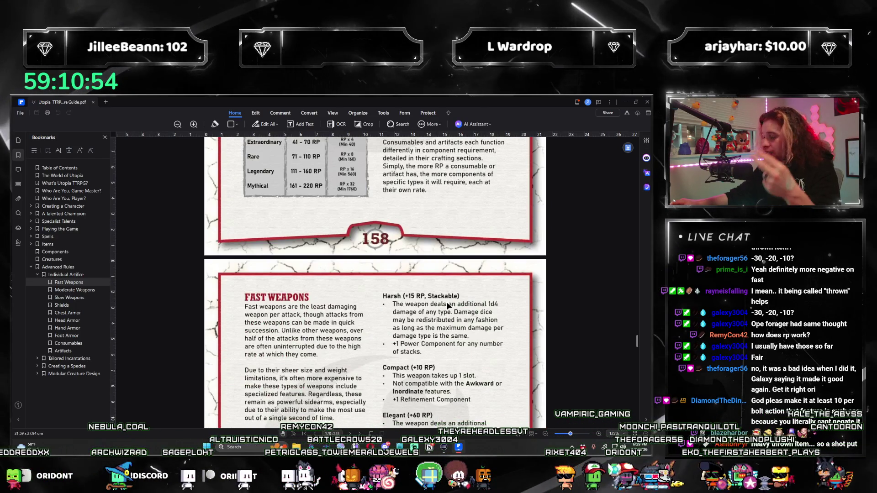
scroll(444, 313, "down", 1)
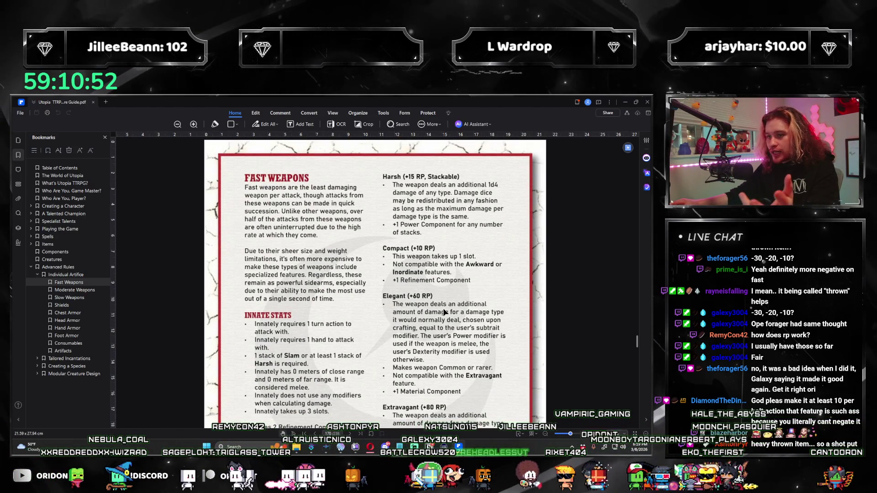
scroll(436, 318, "down", 2)
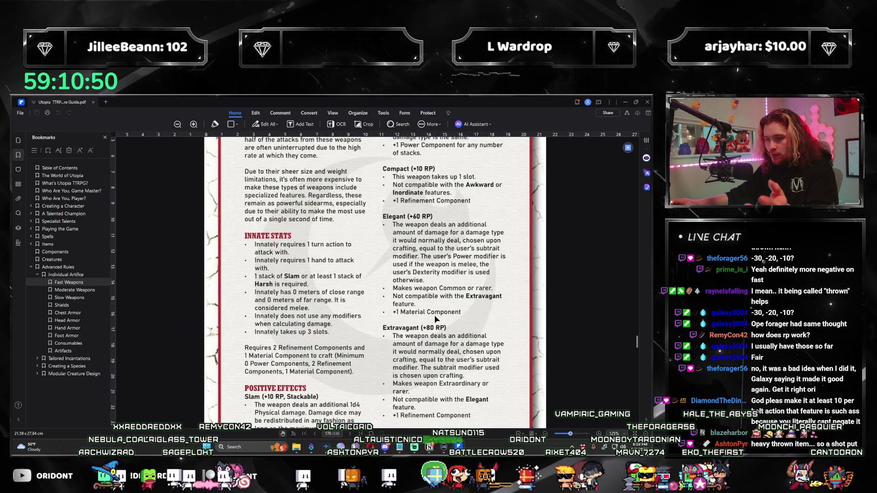
scroll(408, 332, "down", 2)
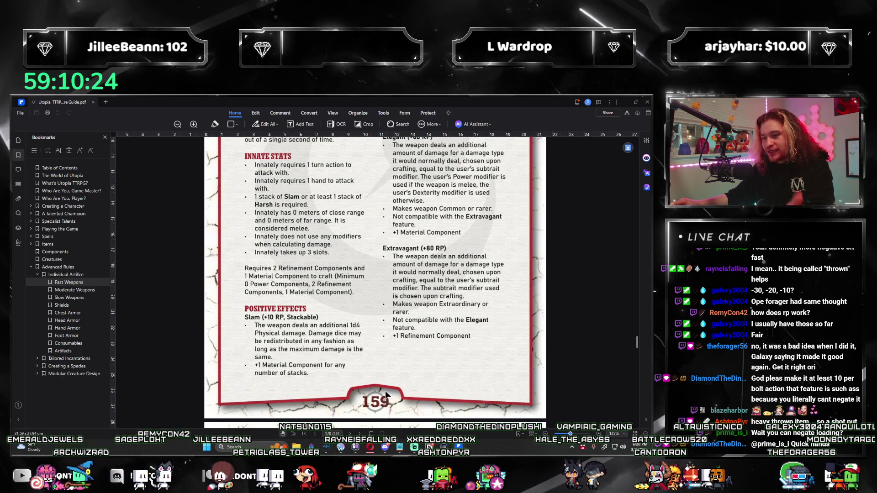
Browse down to Negative Effects, then back to page 158's Rarity RP Range table and Stacks rules
scroll(385, 388, "up", 3)
scroll(368, 401, "down", 10)
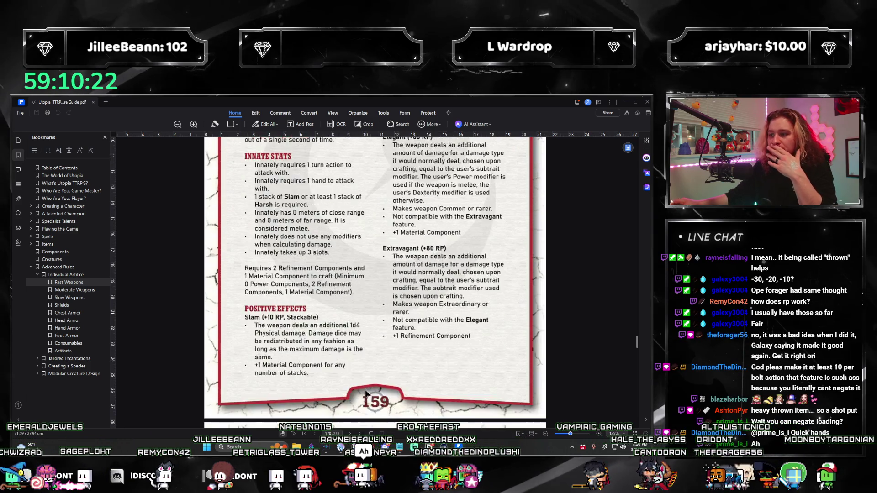
scroll(400, 361, "down", 6)
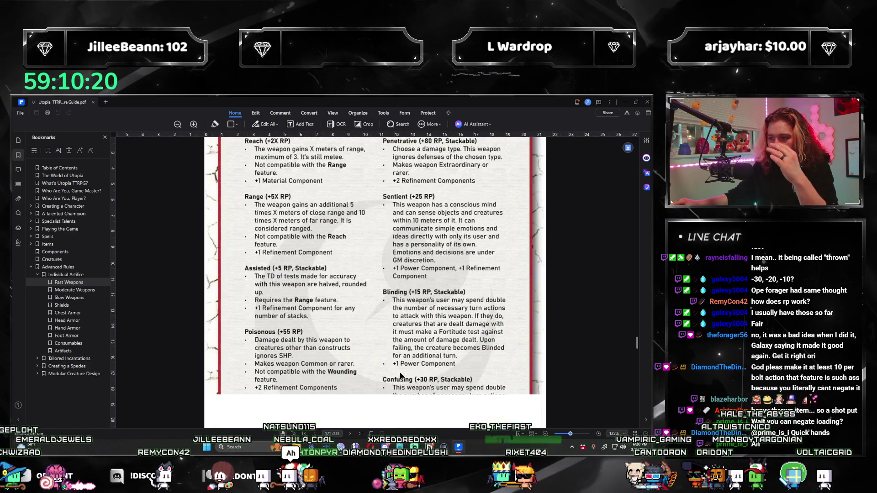
scroll(354, 306, "up", 15)
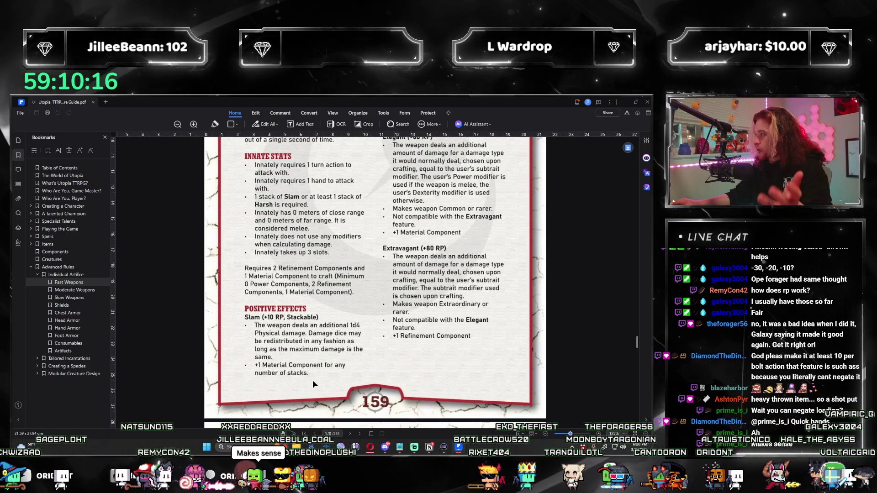
scroll(325, 392, "down", 5)
scroll(325, 391, "down", 15)
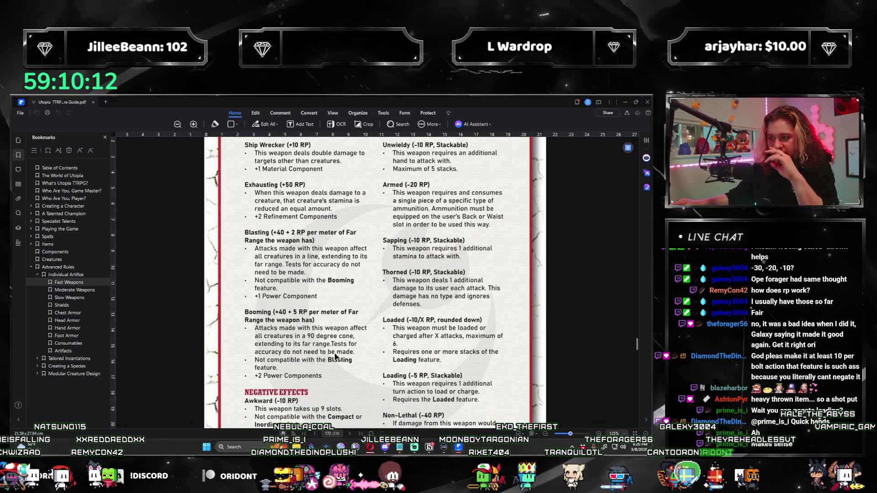
scroll(334, 357, "down", 5)
scroll(355, 315, "up", 2)
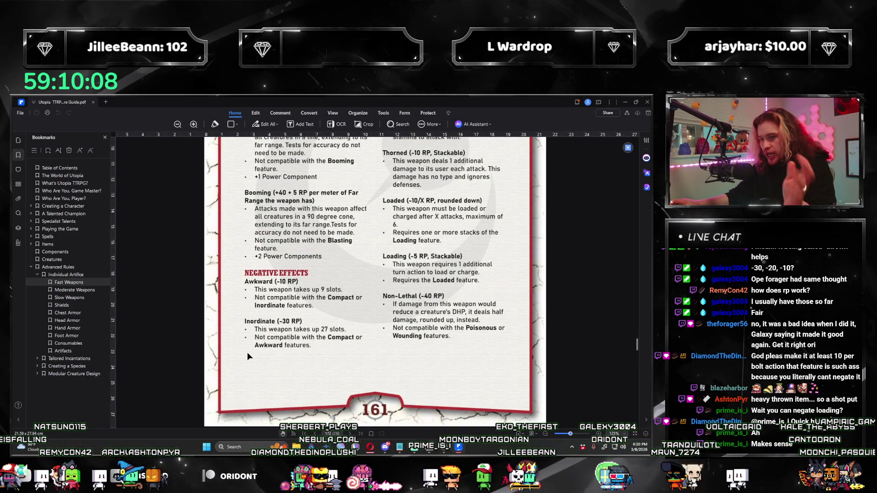
scroll(248, 356, "up", 2)
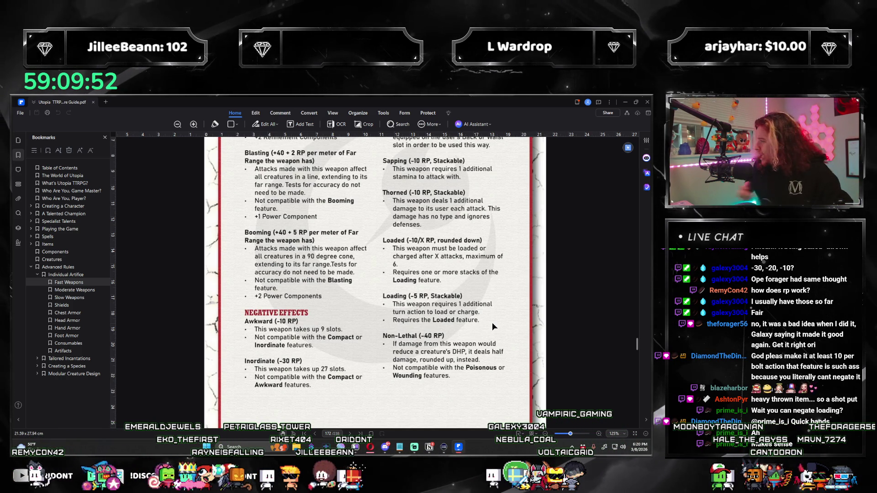
scroll(373, 292, "up", 15)
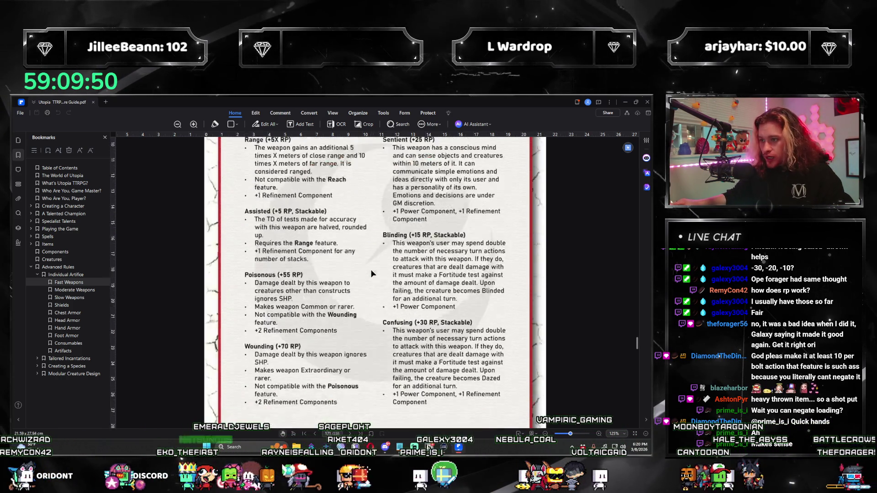
scroll(371, 274, "up", 3)
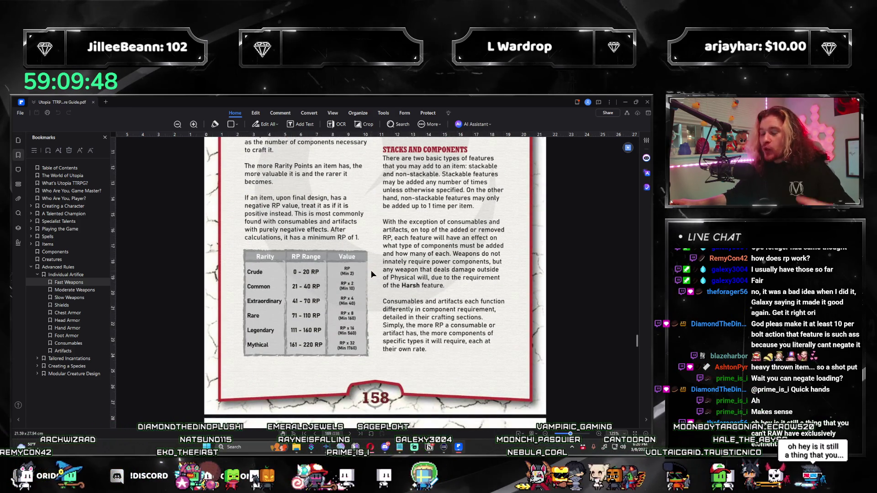
scroll(371, 274, "up", 2)
scroll(334, 317, "down", 1)
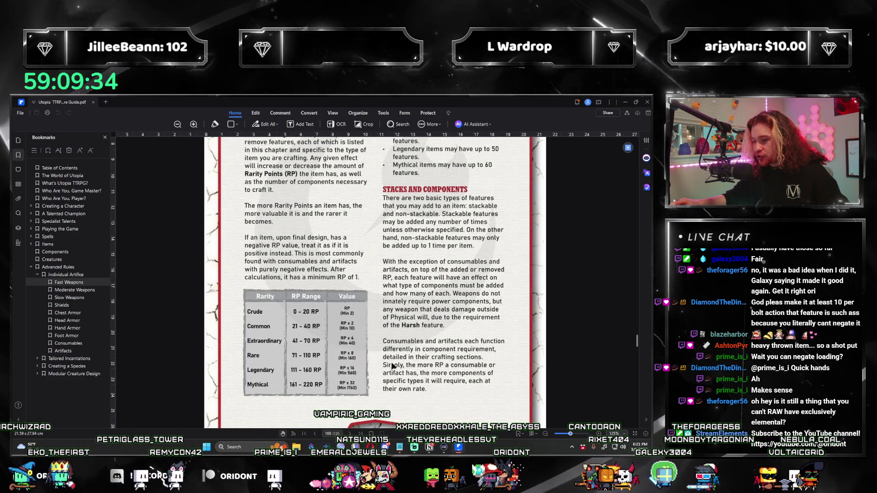
Review the Fast Weapons intro, innate stats and features, then switch to the rough notes document
scroll(392, 348, "down", 1)
scroll(392, 348, "down", 10)
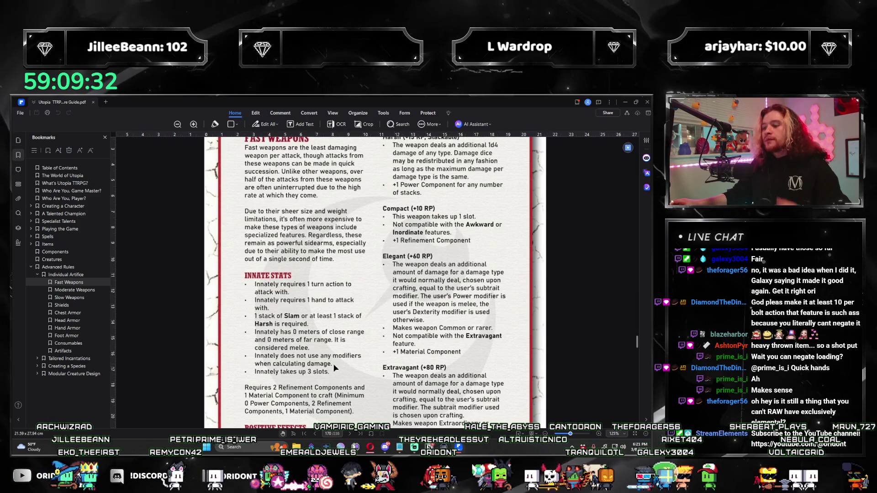
scroll(290, 365, "down", 3)
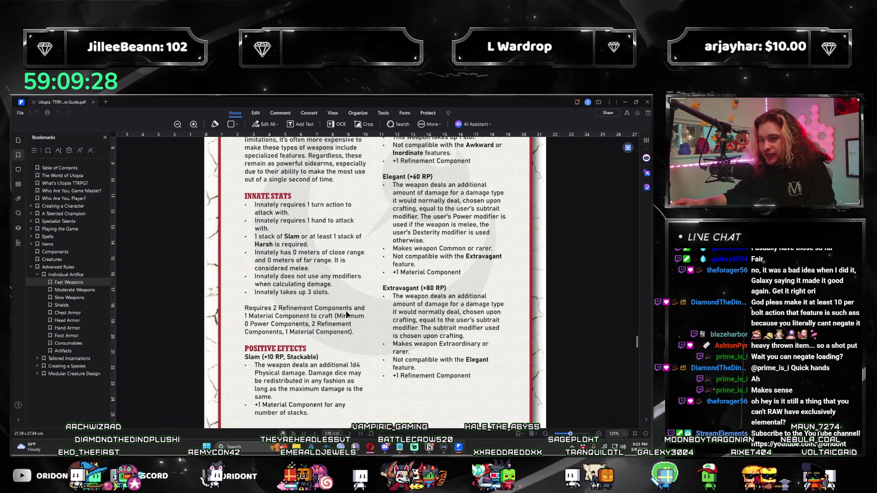
scroll(330, 319, "down", 4)
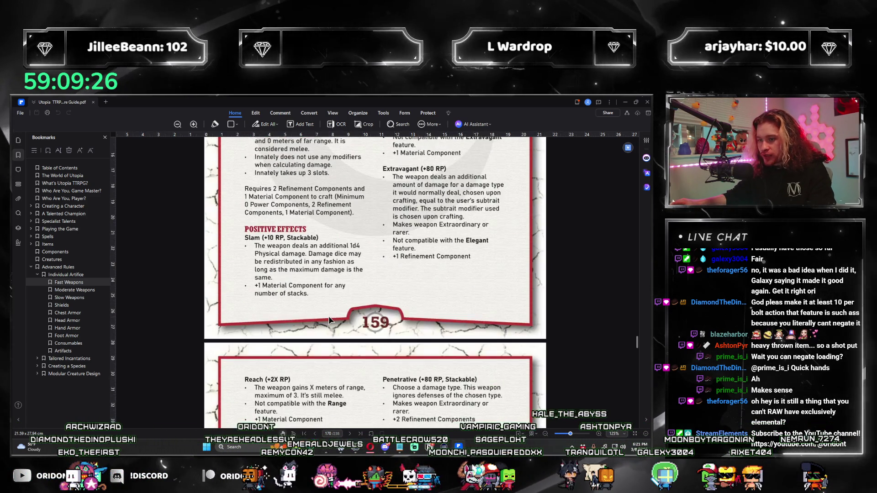
scroll(330, 319, "up", 4)
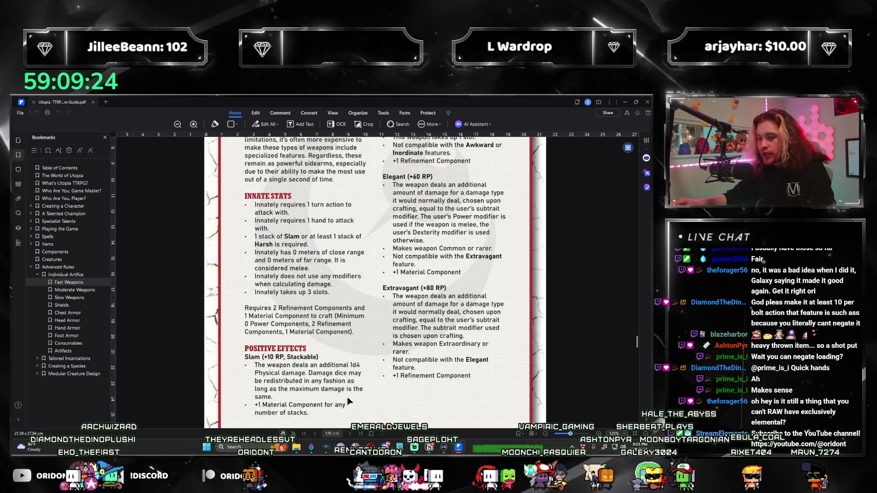
scroll(397, 379, "up", 6)
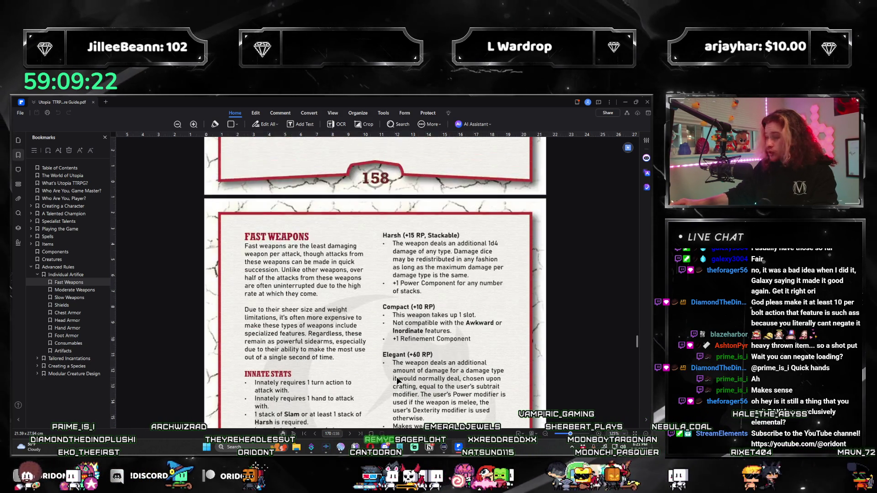
scroll(397, 379, "up", 6)
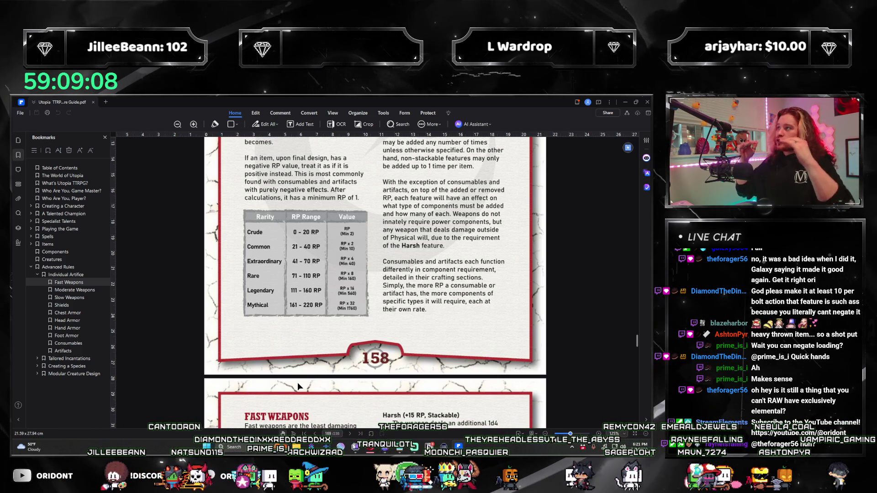
scroll(404, 306, "down", 6)
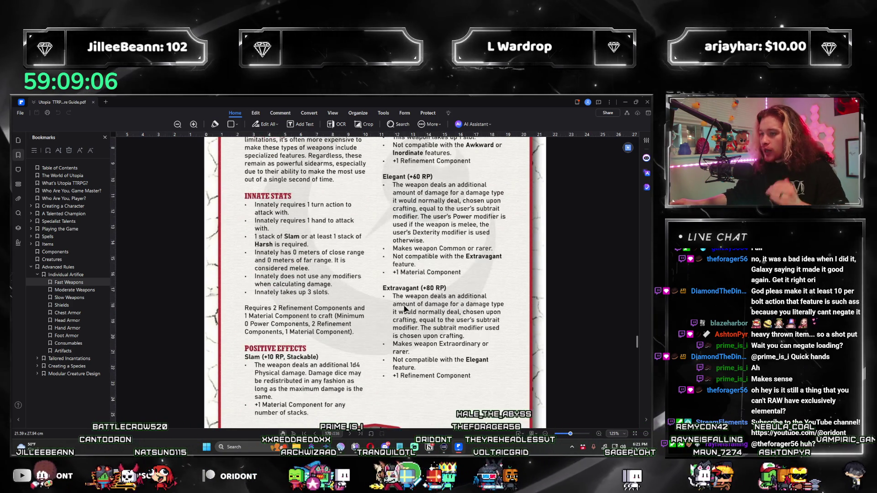
scroll(404, 310, "up", 3)
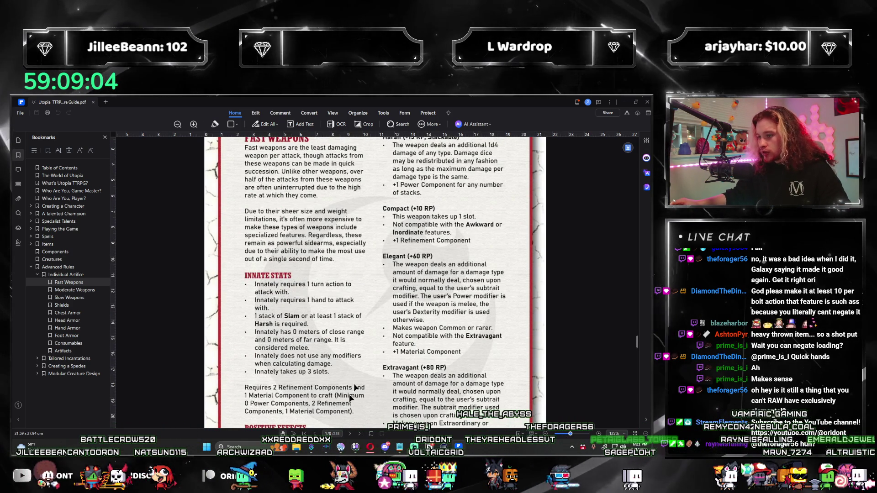
scroll(385, 368, "up", 2)
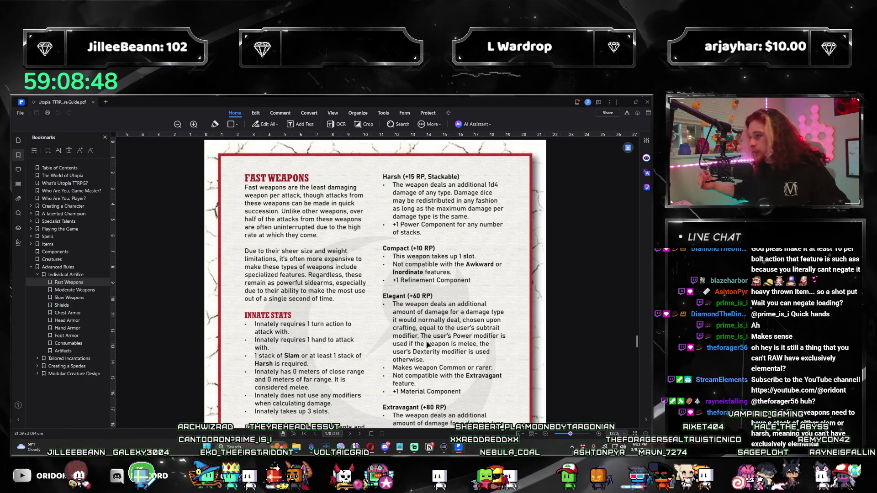
key("alt+Tab")
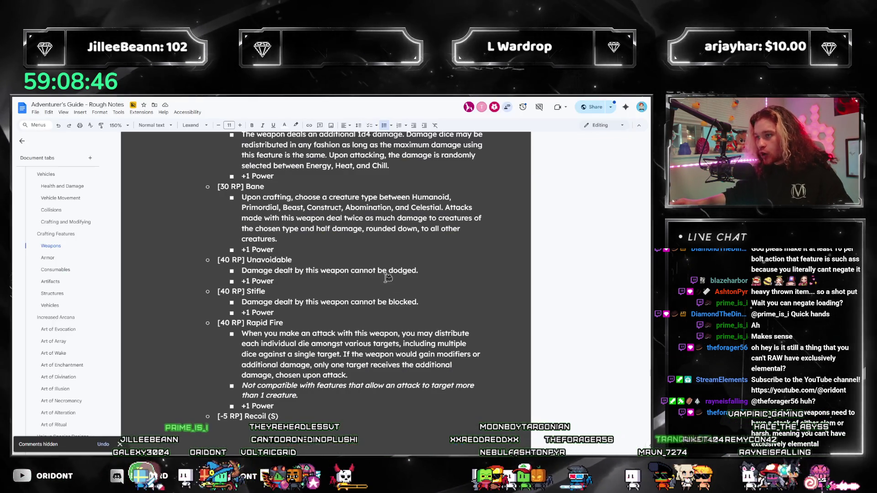
Check the rough notes' Fast Weapons features like Rapid Fire, then return to the guide PDF
scroll(344, 316, "down", 1)
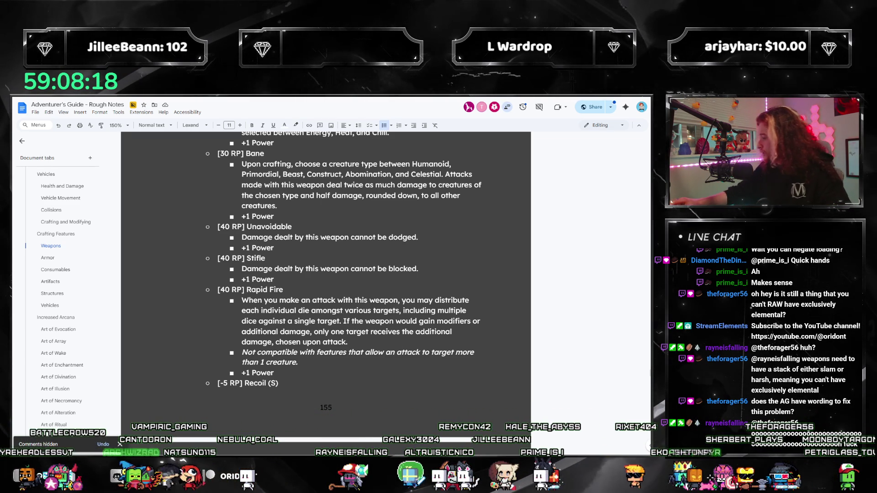
key("alt+Tab")
scroll(309, 340, "down", 3)
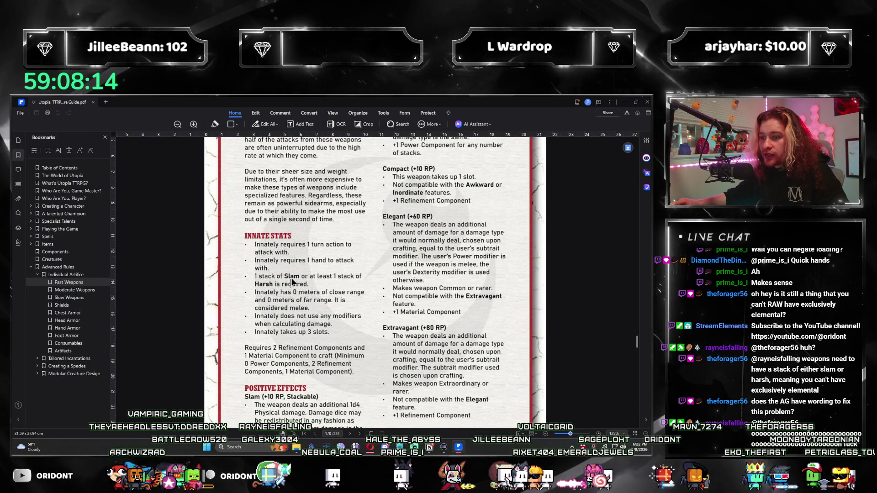
Check the Fast Weapons Slam and Harsh requirements in the PDF, then return to the rough notes
scroll(332, 308, "up", 3)
scroll(474, 207, "down", 3)
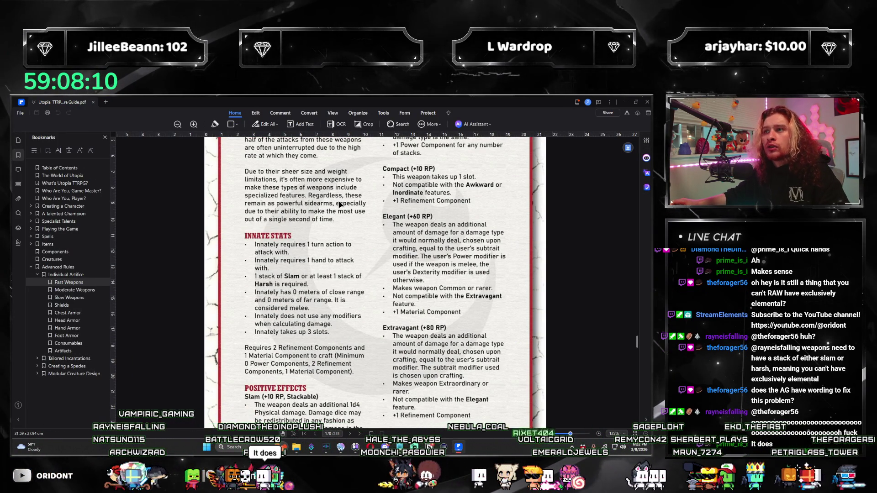
scroll(339, 204, "up", 1)
scroll(347, 201, "down", 1)
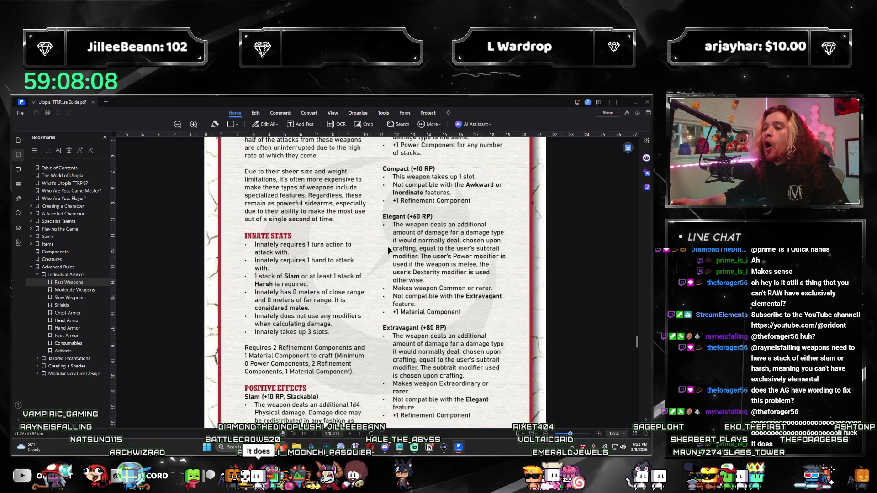
scroll(411, 255, "down", 2)
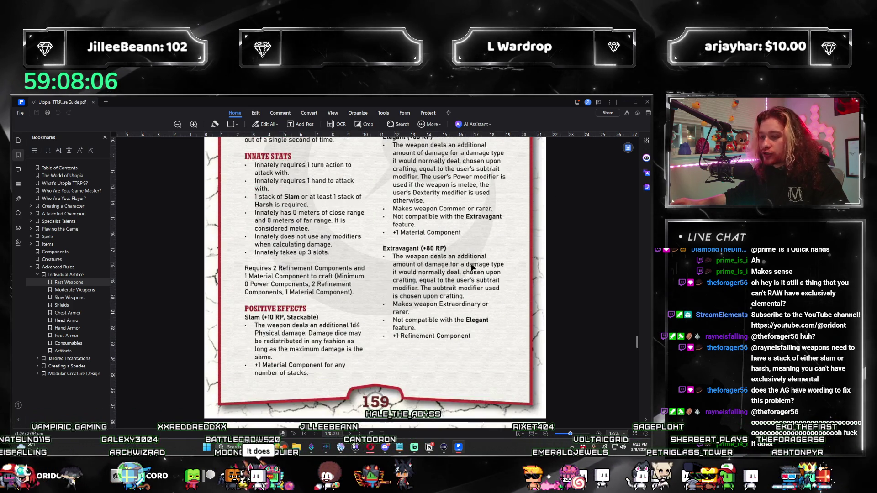
scroll(473, 268, "up", 1)
key("alt+Tab")
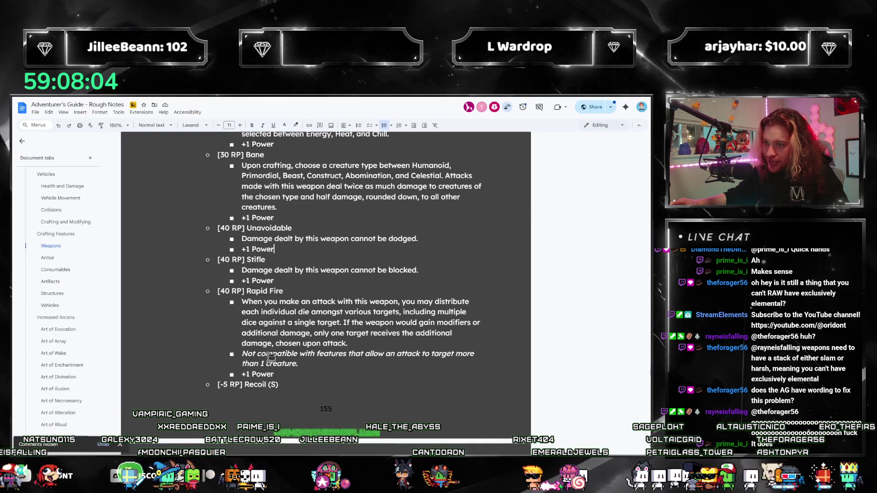
Start a new bullet after 'Chill.' in the Fast Weapons Elemental entry
scroll(270, 356, "up", 10)
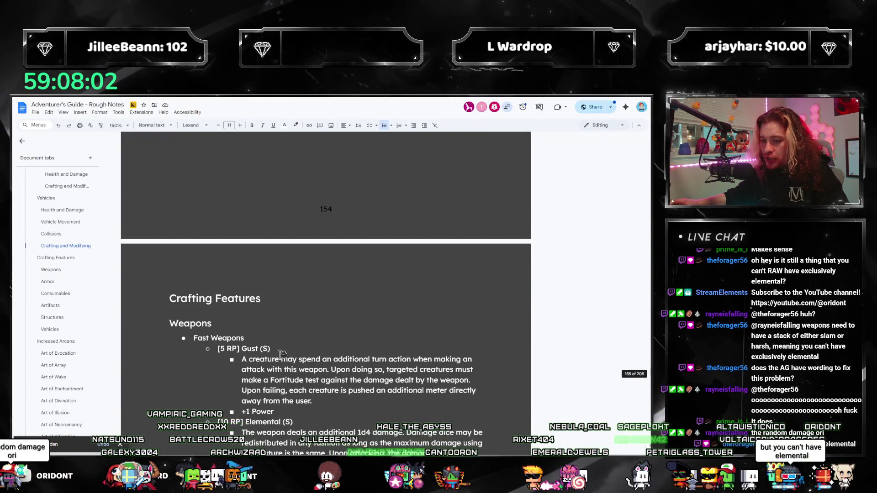
scroll(279, 320, "down", 4)
mouse_move(465, 267)
left_mouse_down()
mouse_move(242, 254)
mouse_move(242, 233)
left_mouse_up()
left_click(327, 254)
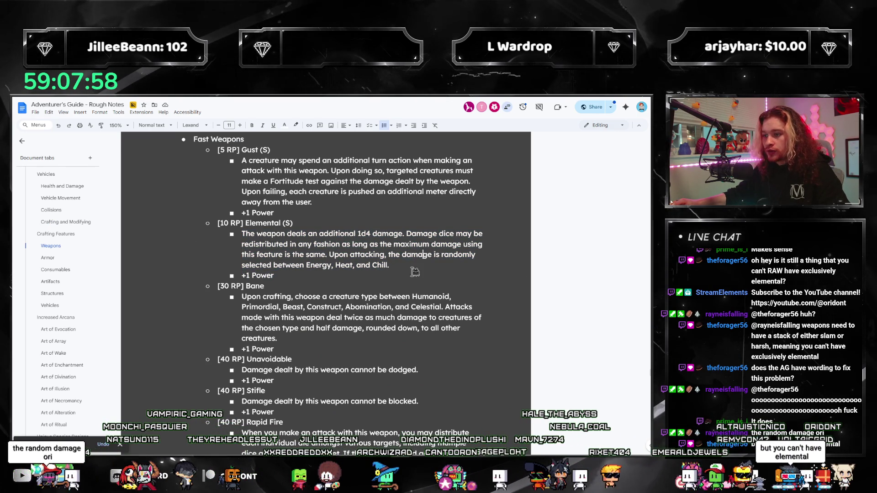
scroll(411, 274, "up", 1)
left_click(401, 298)
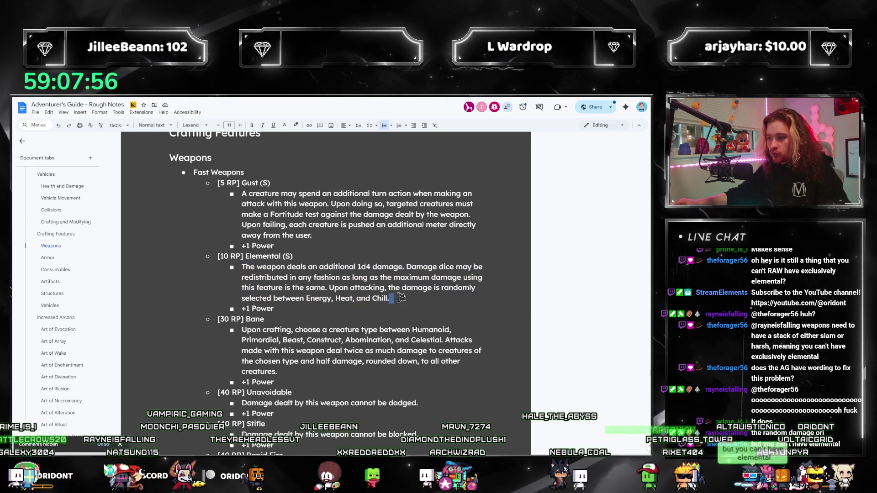
key("Return")
Write the bullet saying it may replace bold Slam or Harsh when judging craft validity
type("This")
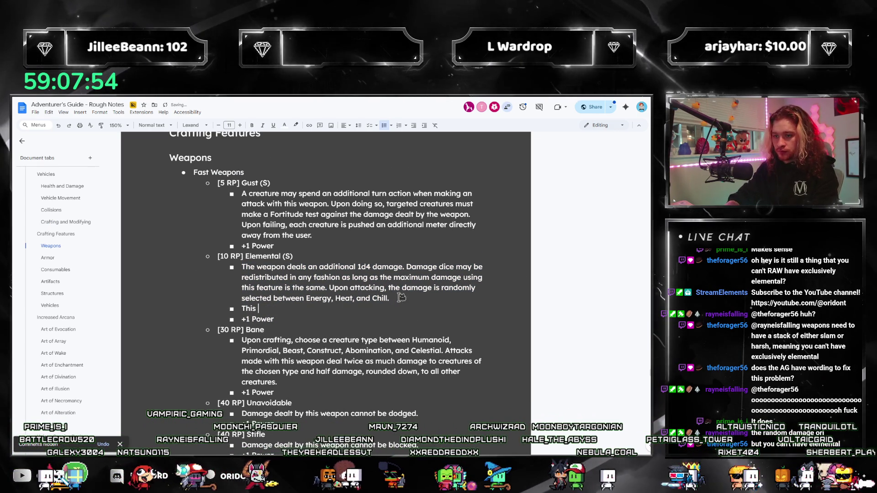
type(" feature may be used in place of the SHarsh or")
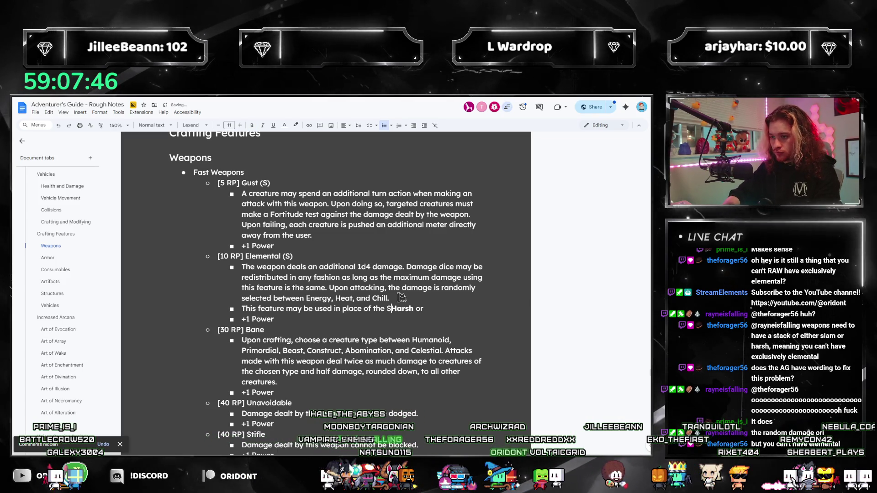
key("ctrl+b")
type("Slam")
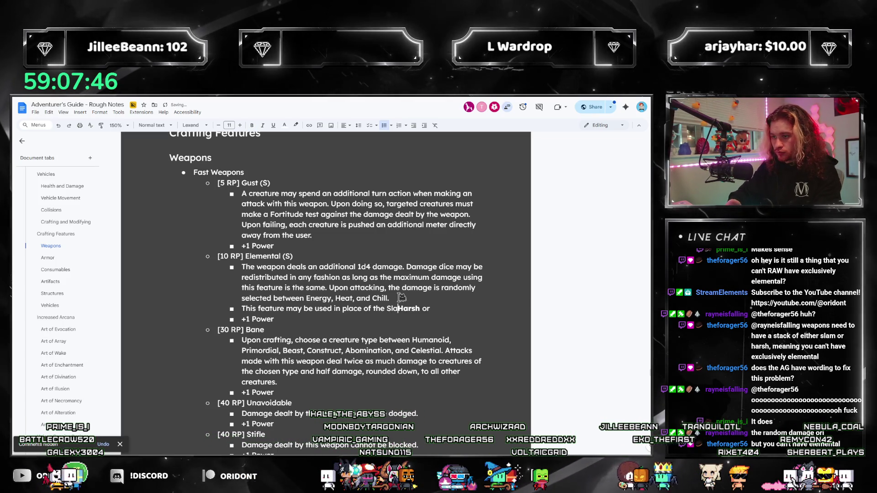
key("ctrl+b")
type("or")
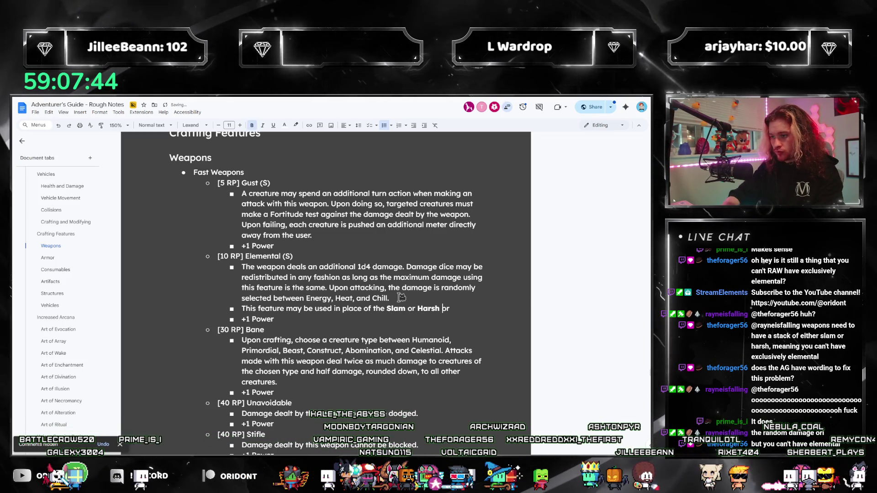
key("End")
key("ctrl+shift+Left")
type("consid")
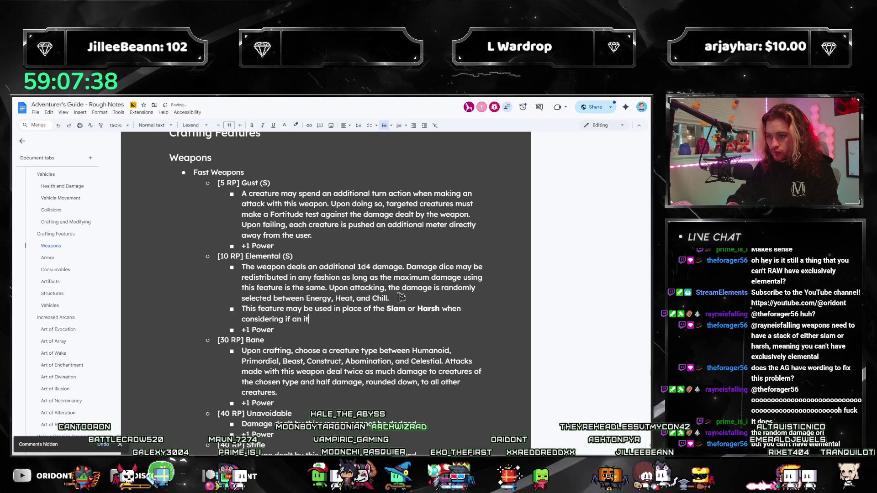
type("d to bu")
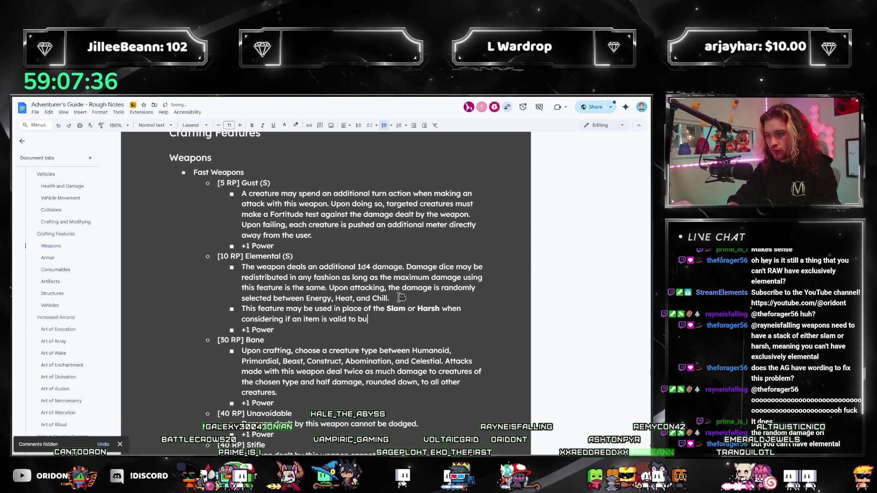
key("BackSpace")
key("BackSpace")
type("craft.")
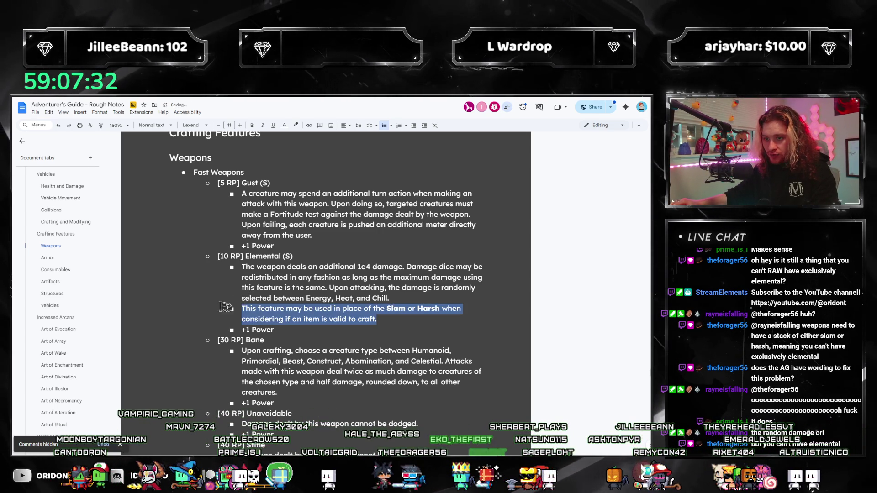
scroll(337, 267, "down", 10)
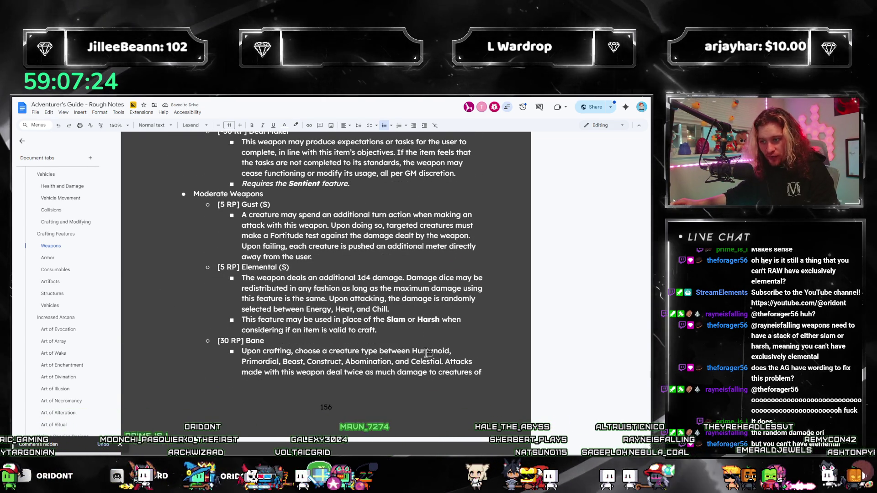
Paste the Slam or Harsh bullet under the Slow Weapons Elemental entry
scroll(395, 383, "up", 3)
scroll(396, 384, "up", 6)
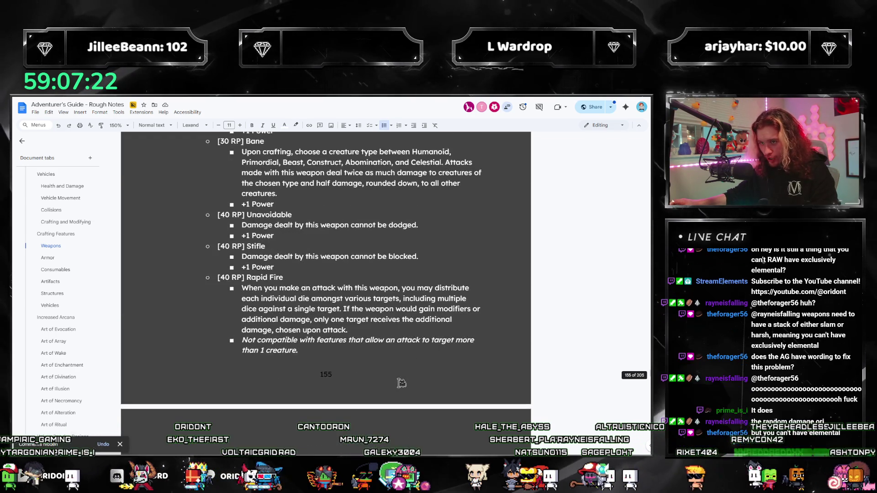
scroll(396, 363, "down", 15)
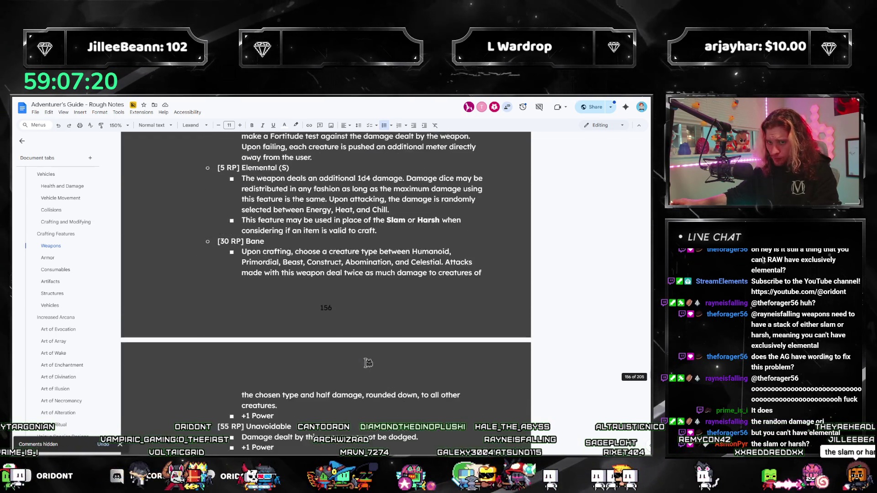
scroll(368, 364, "down", 3)
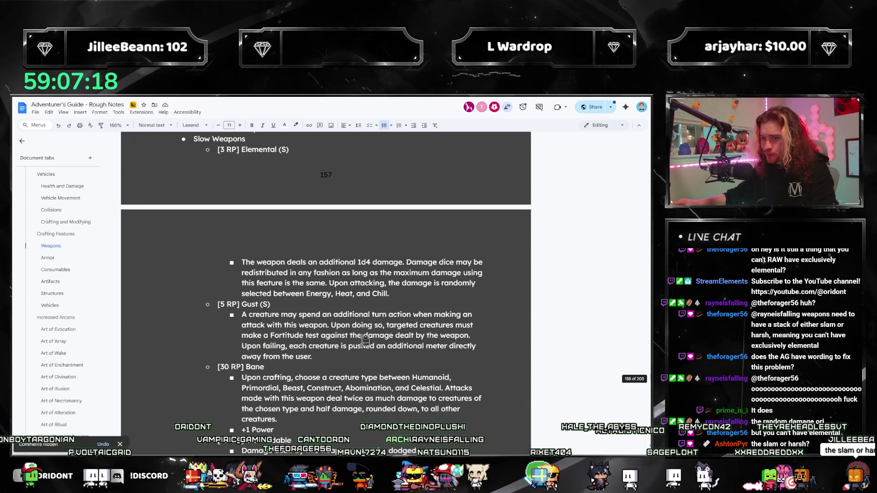
scroll(363, 355, "down", 3)
scroll(411, 329, "up", 4)
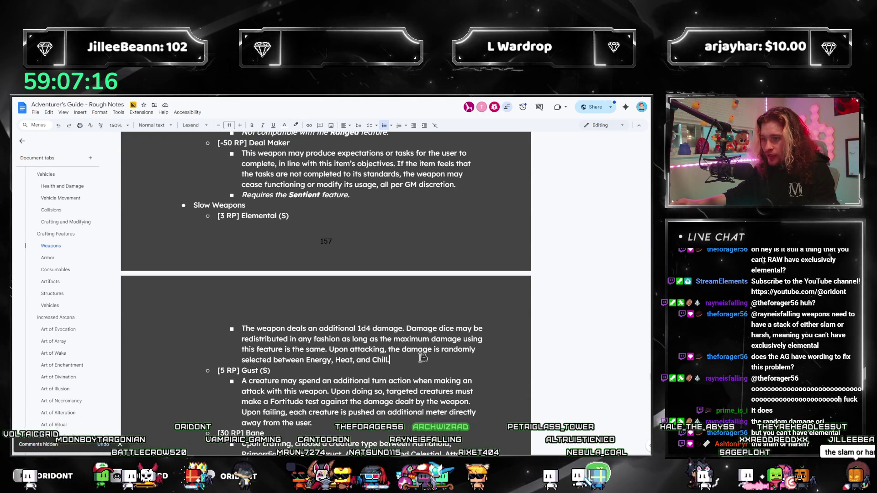
type("This feature may be used in place of the Slam or Harsh when considering if an item is valid to craft.")
Copy the +1 Power bullet and paste it under Moderate Weapons Gust and Elemental
scroll(273, 269, "down", 7)
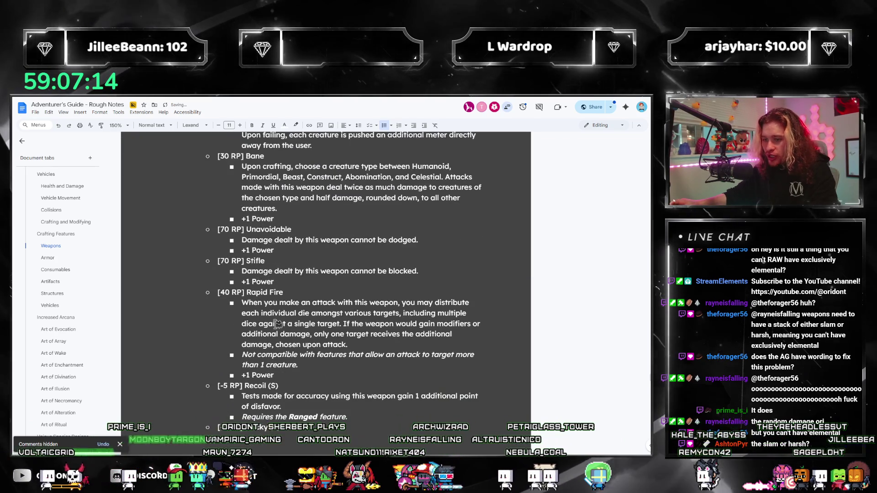
scroll(272, 270, "up", 6)
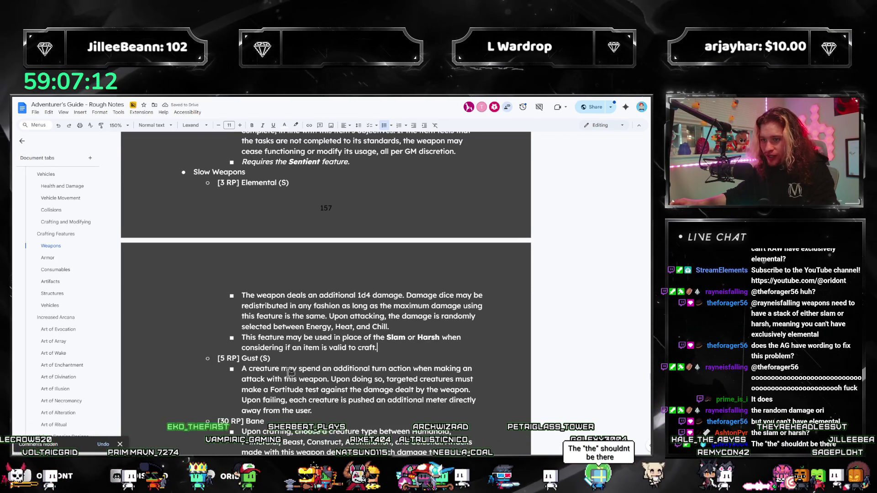
scroll(276, 284, "up", 10)
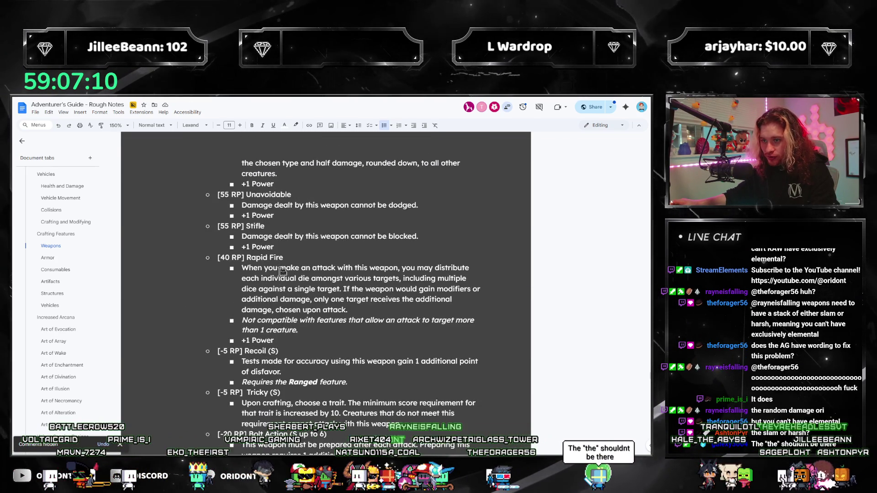
scroll(288, 299, "up", 5)
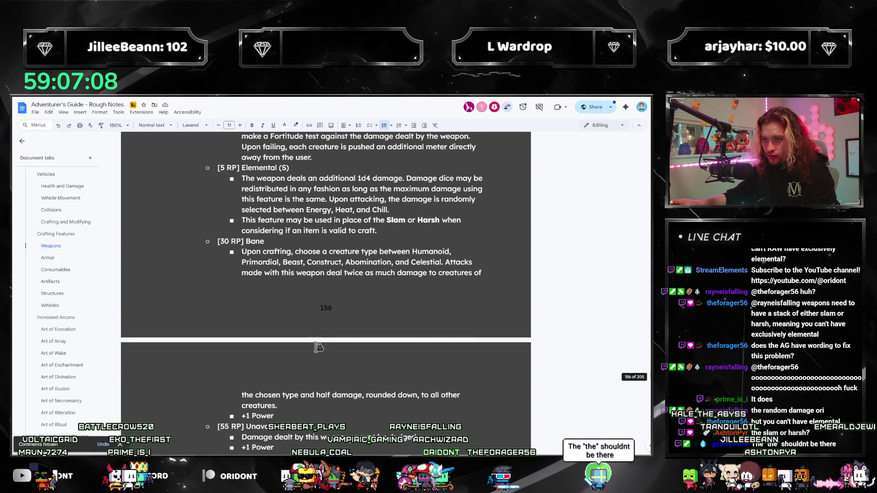
scroll(346, 366, "up", 15)
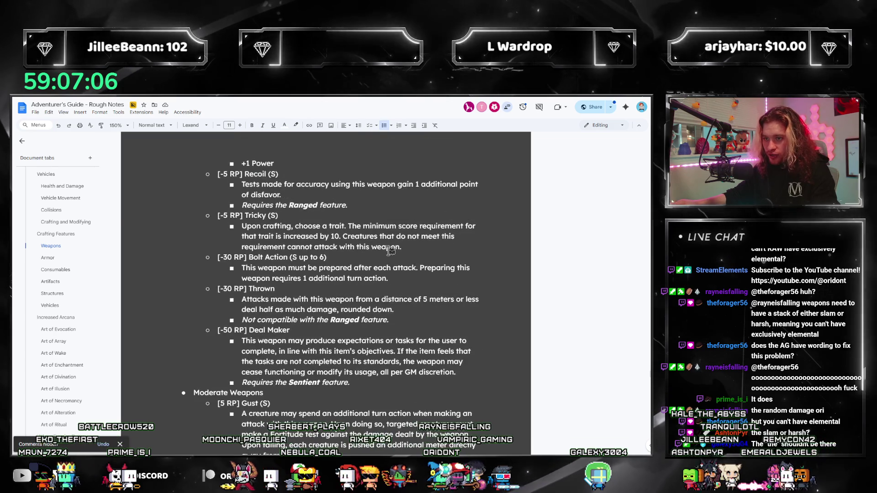
scroll(392, 252, "up", 8)
mouse_move(274, 279)
left_mouse_down()
mouse_move(203, 267)
mouse_move(206, 276)
left_mouse_up()
key("ctrl+c")
scroll(444, 348, "down", 15)
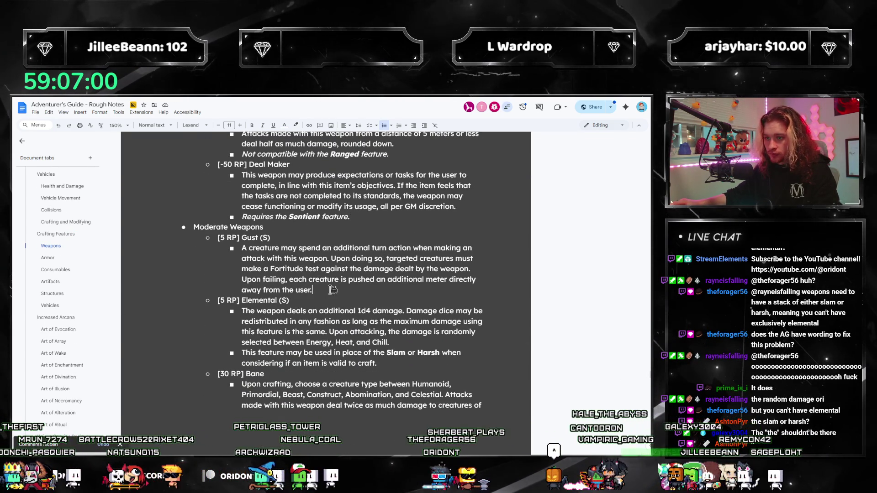
key("Return")
key("ctrl+v")
left_click(391, 374)
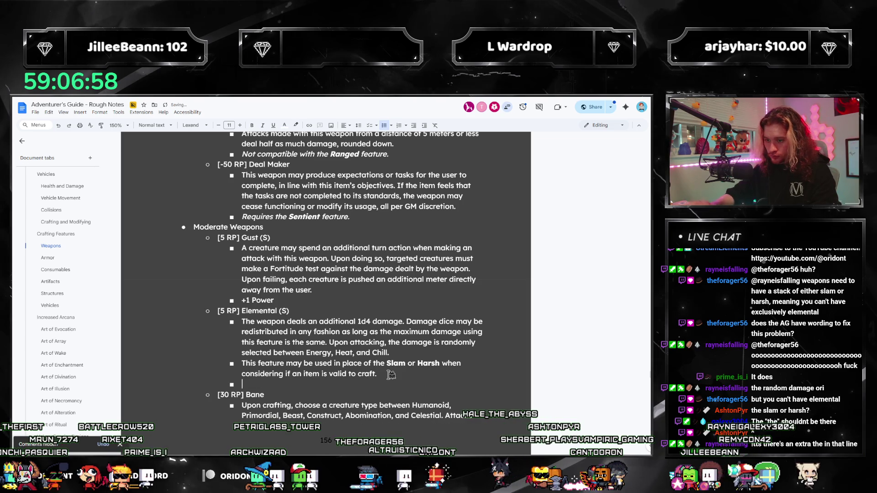
key("ctrl+v")
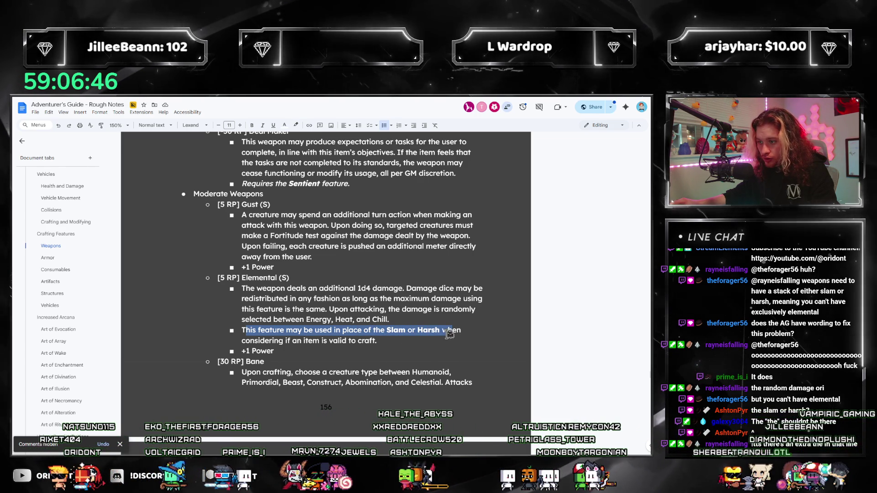
Add 'feature' after Harsh and a +1 Power bullet under Slow Weapons Elemental
left_click(514, 331)
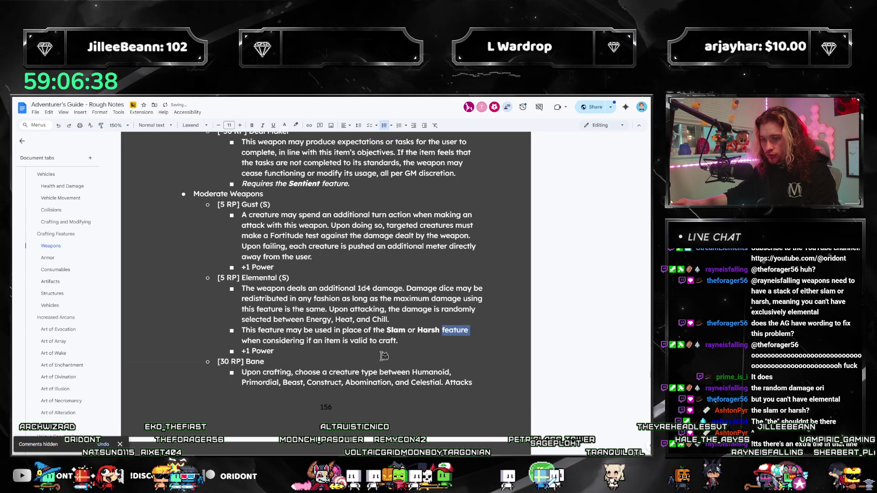
scroll(384, 355, "down", 15)
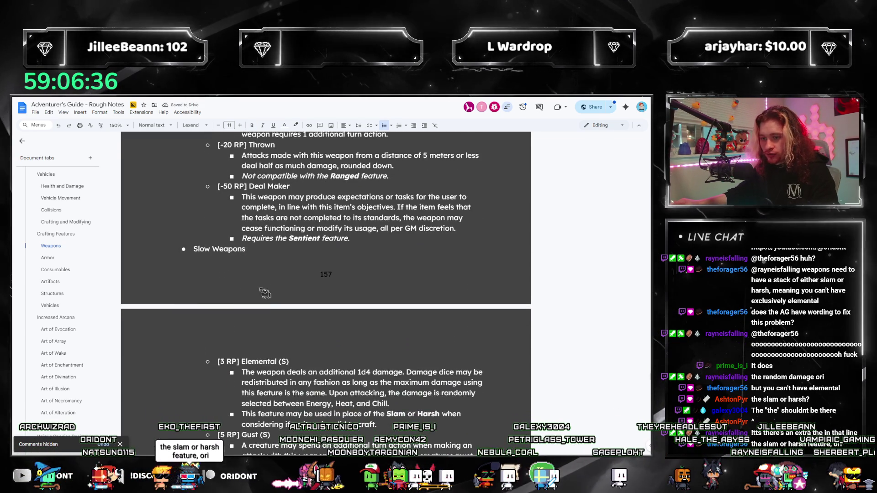
scroll(265, 293, "down", 2)
key("Return")
type("+1 Power")
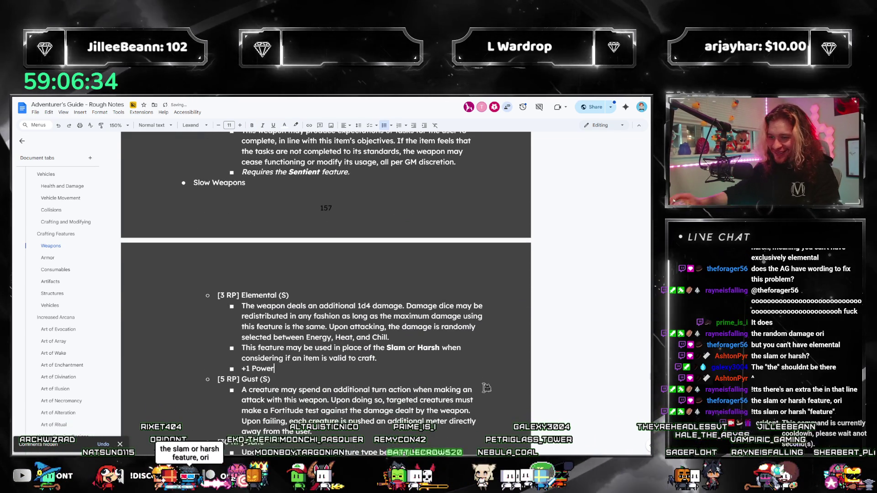
Add a +1 Power bullet under Gust and check the inserted word 'feature'
scroll(487, 388, "down", 2)
left_click(323, 330)
key("Return")
type("+1 Power")
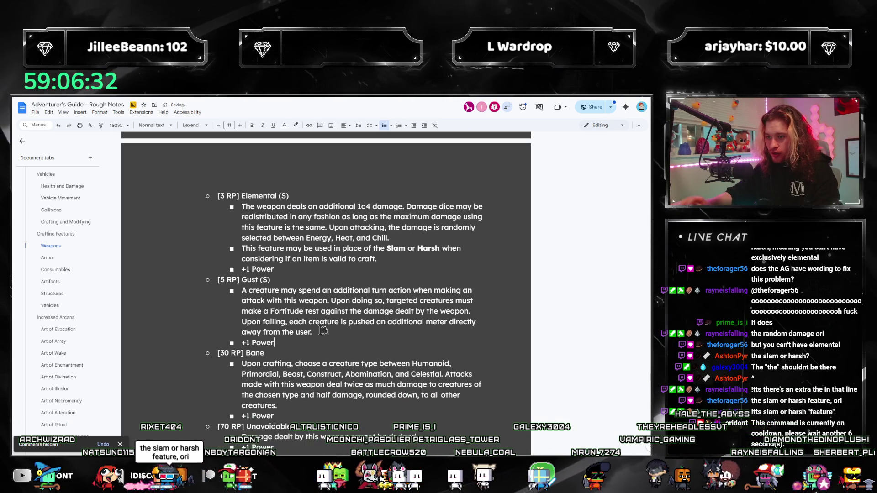
type("ature")
double_click(458, 249)
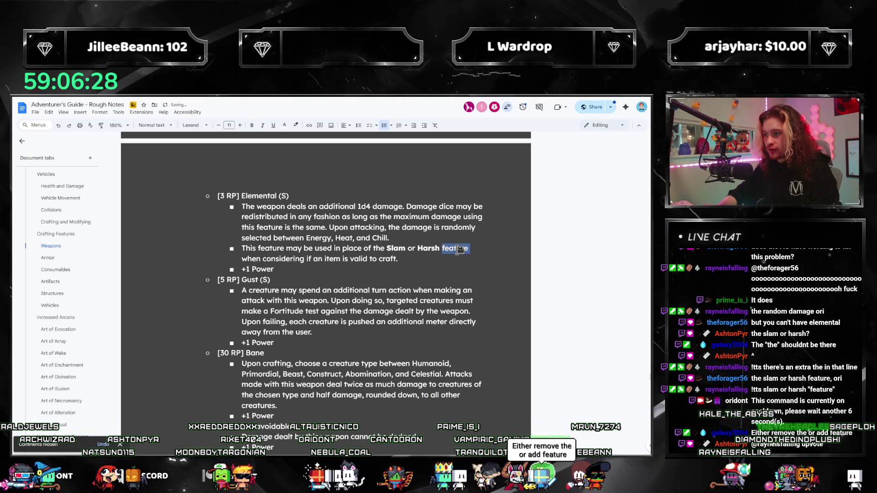
scroll(407, 265, "down", 11)
scroll(409, 267, "up", 6)
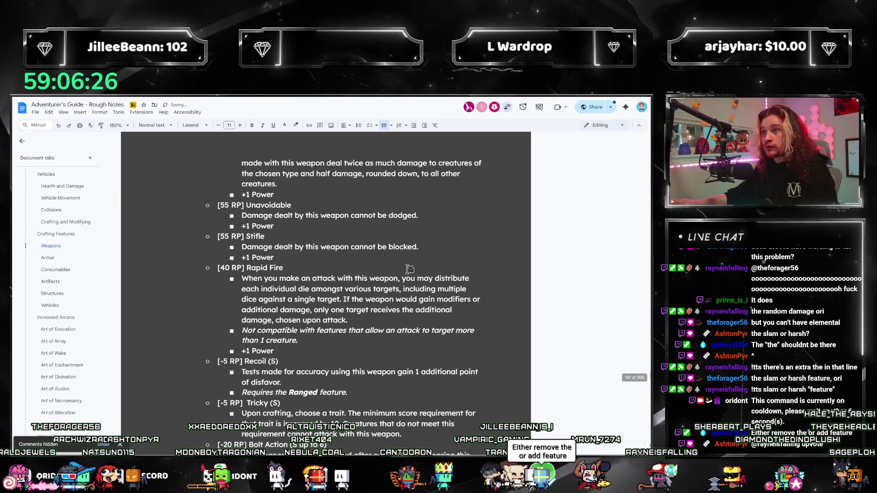
scroll(409, 268, "up", 15)
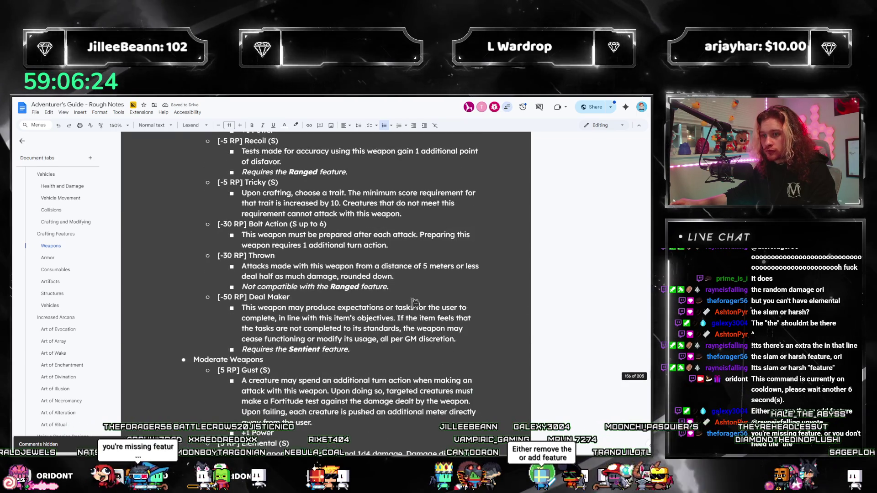
scroll(448, 345, "up", 15)
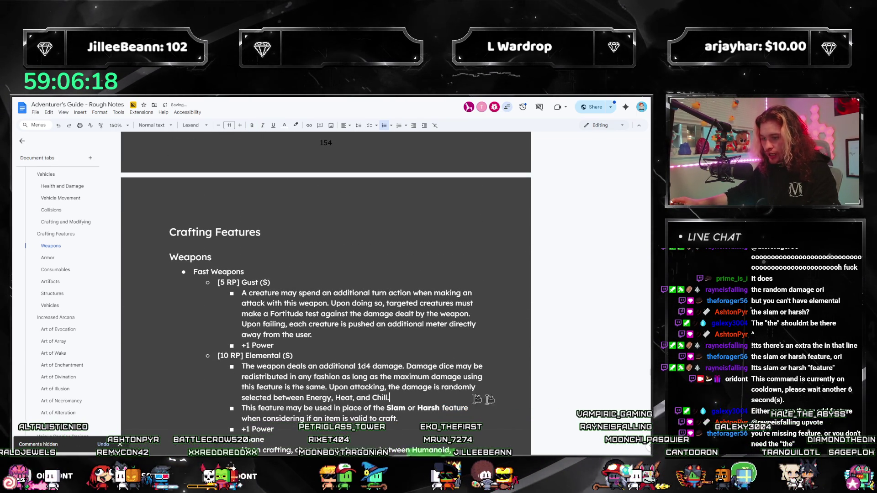
Review the Slow Weapons Thrown description, then jump to the Artifacts section via the outline
scroll(476, 399, "down", 20)
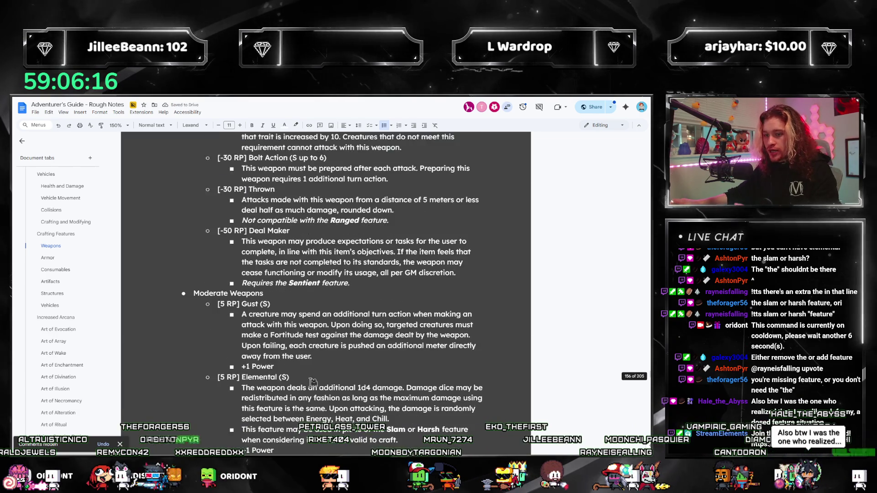
scroll(312, 382, "down", 15)
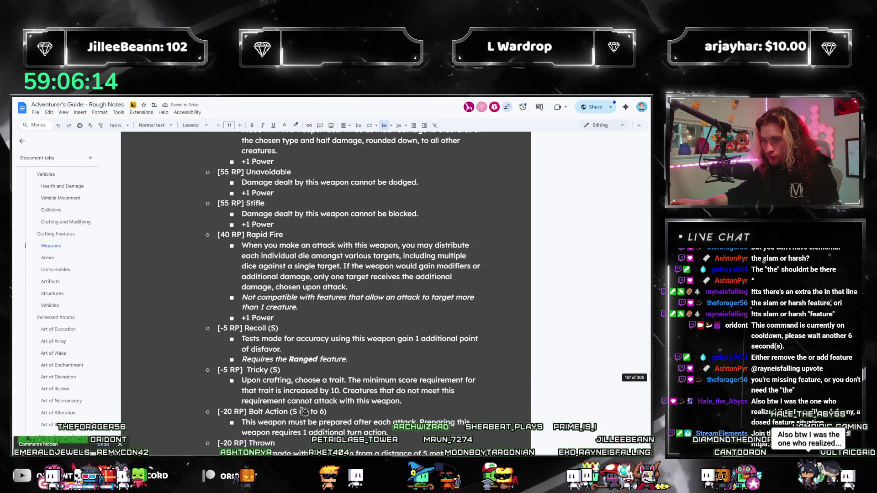
scroll(303, 411, "down", 5)
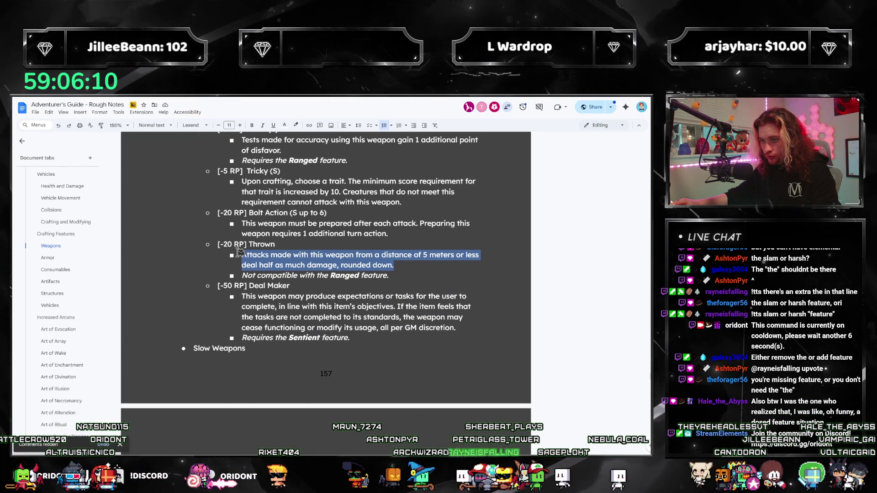
scroll(312, 293, "down", 3)
scroll(312, 292, "down", 12)
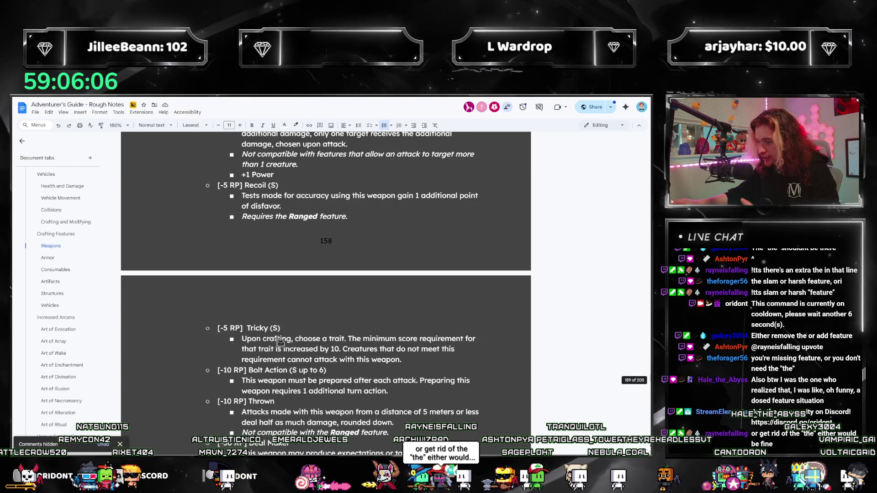
scroll(298, 342, "down", 2)
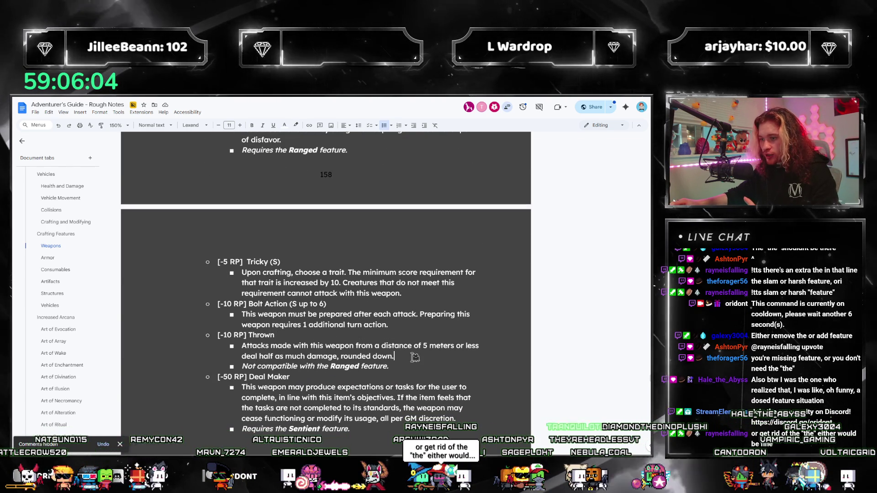
triple_click(335, 354)
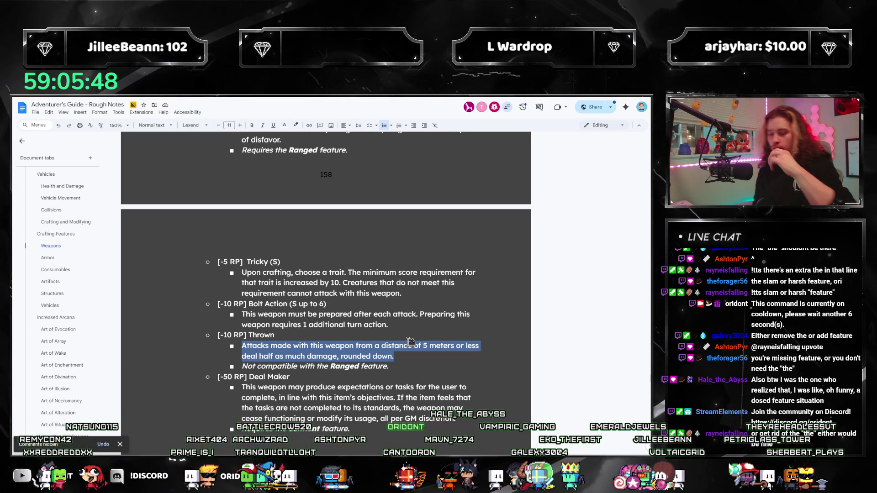
scroll(197, 302, "down", 2)
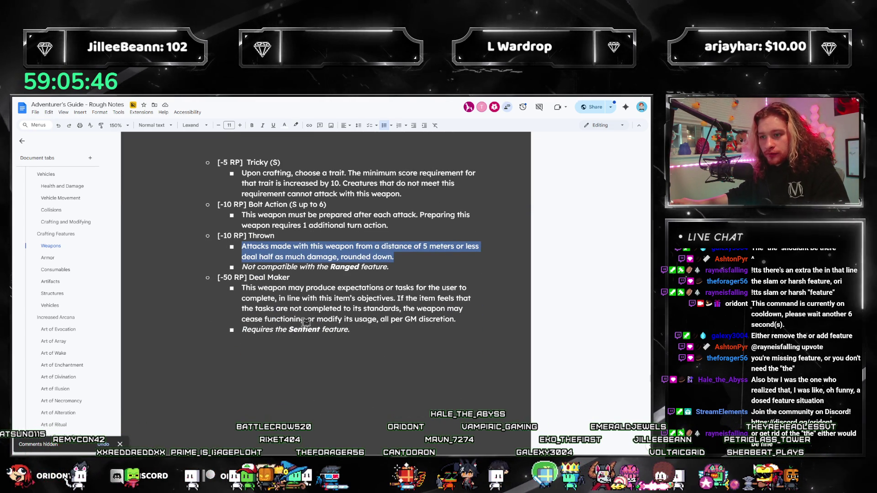
left_click(408, 259)
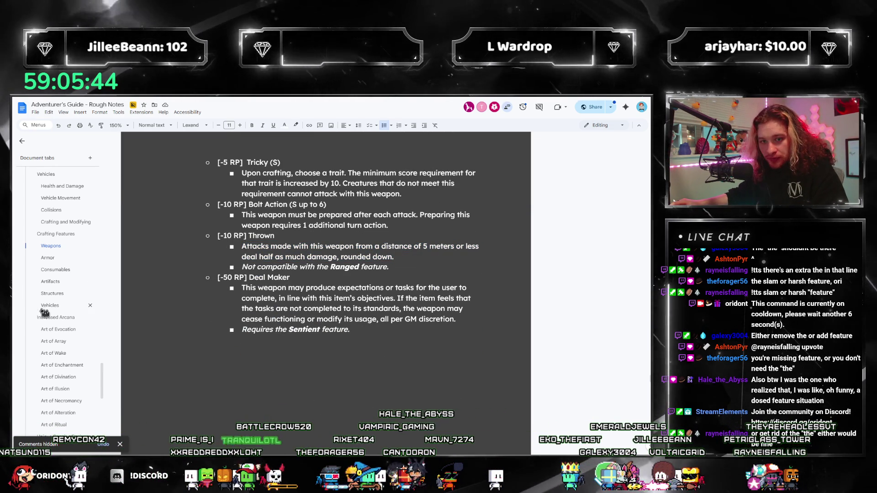
left_click(51, 282)
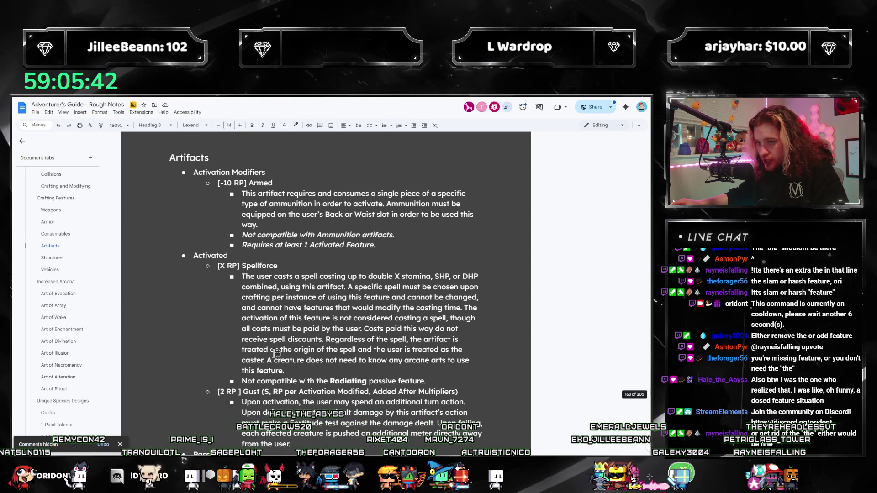
Select the Armed entry at the top of Artifacts, then switch back to the guide PDF
scroll(297, 329, "up", 1)
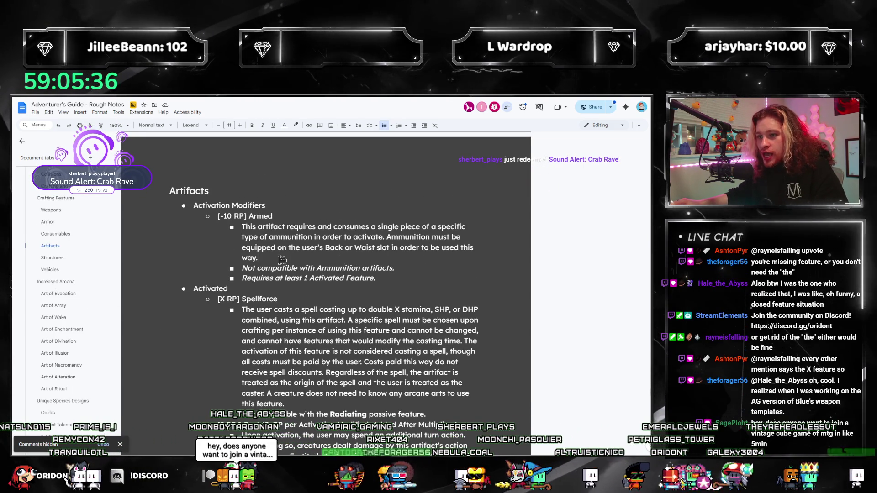
left_click_drag(341, 259, 199, 218)
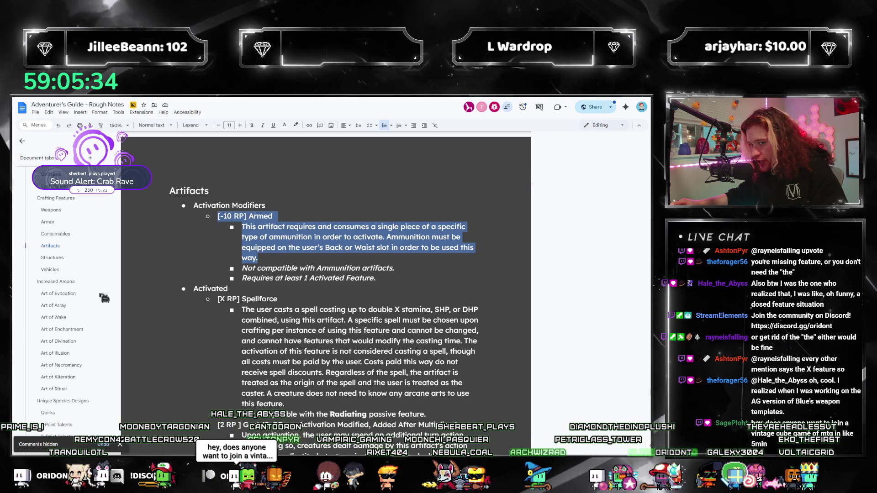
scroll(64, 290, "up", 2)
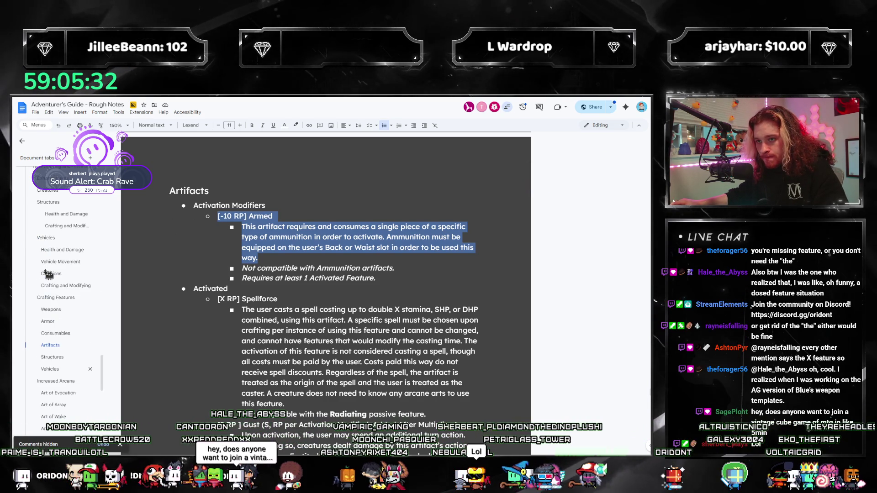
scroll(269, 355, "down", 15)
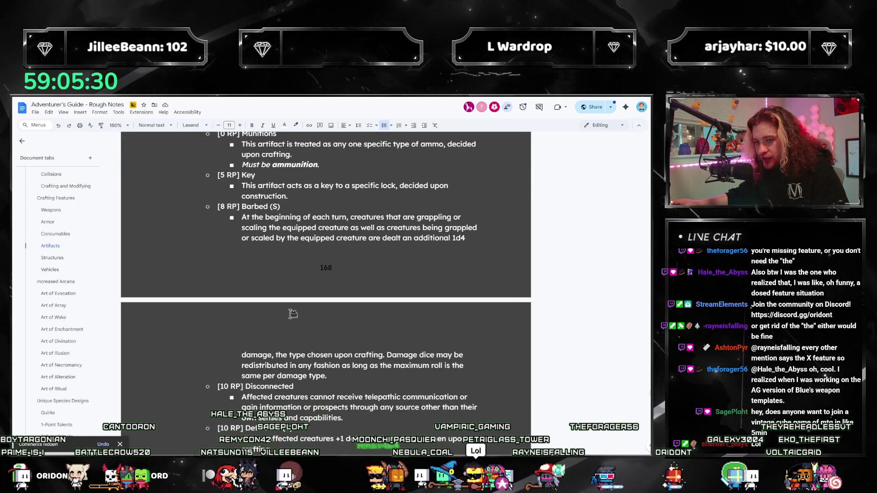
scroll(269, 355, "up", 15)
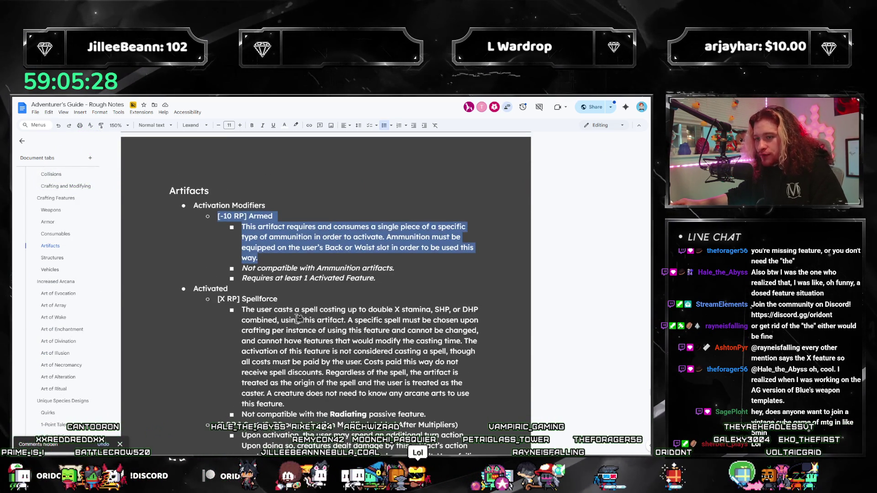
key("alt+Tab")
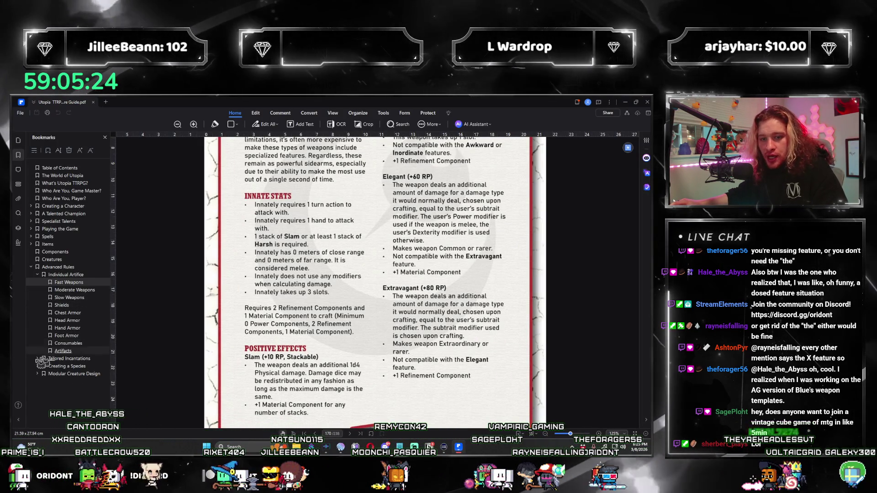
Expand Modular Creature Design in the PDF bookmarks and jump to the Artifacts pages
left_click(37, 374)
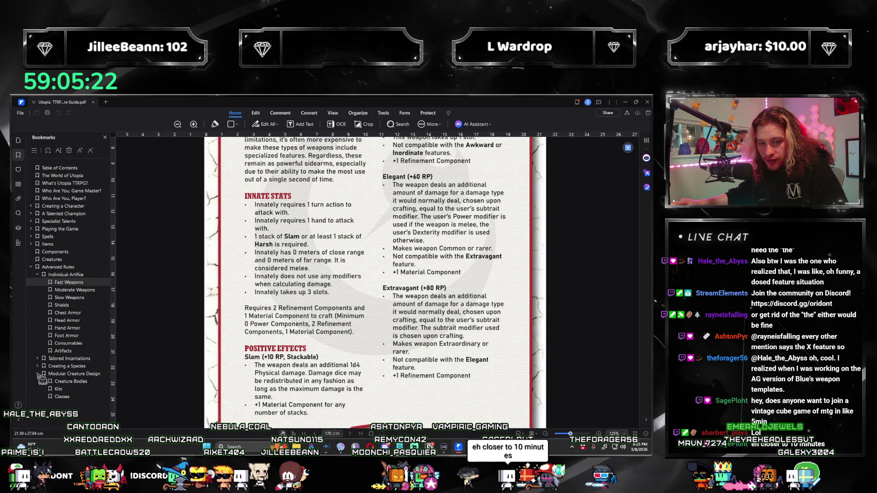
left_click(75, 351)
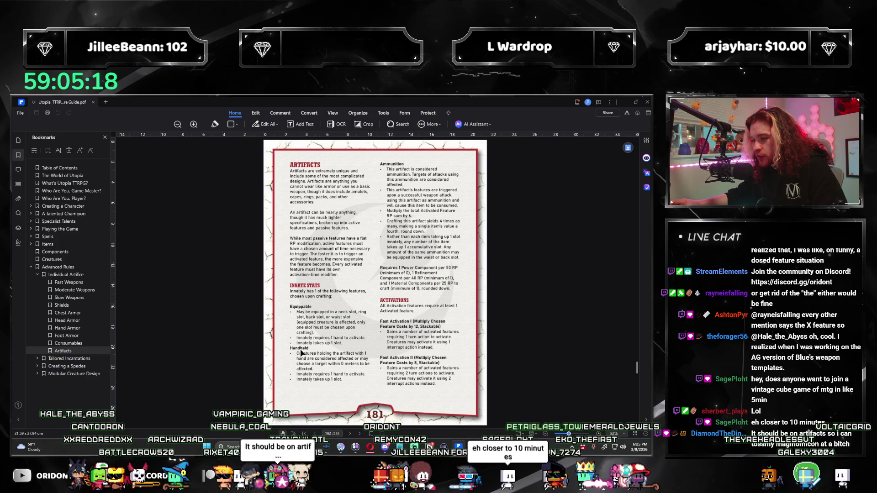
scroll(300, 353, "down", 5)
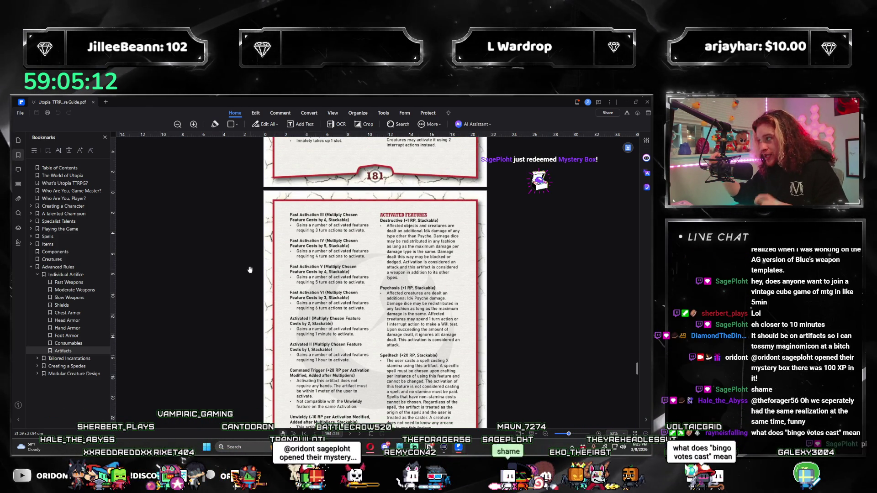
scroll(431, 308, "down", 6)
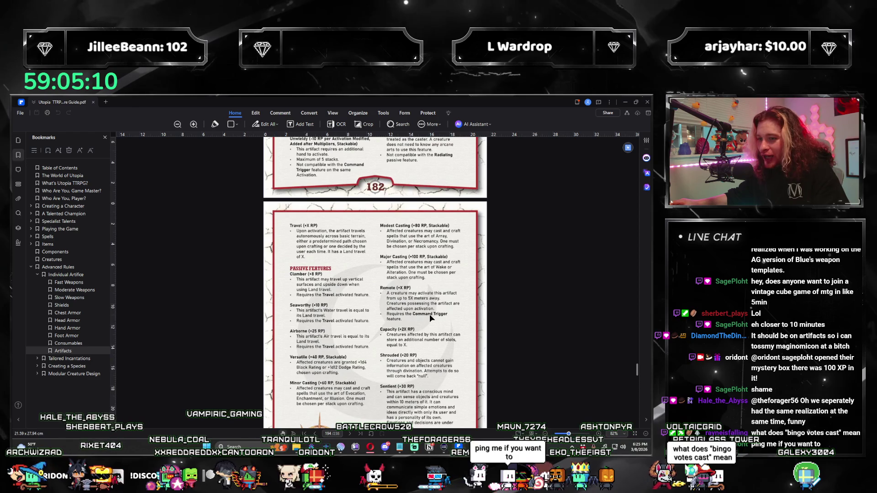
Review the Artifacts rules: Fast Activation tiers, Command Trigger, Destructive, Psychosis and Spelltech
scroll(380, 257, "down", 3)
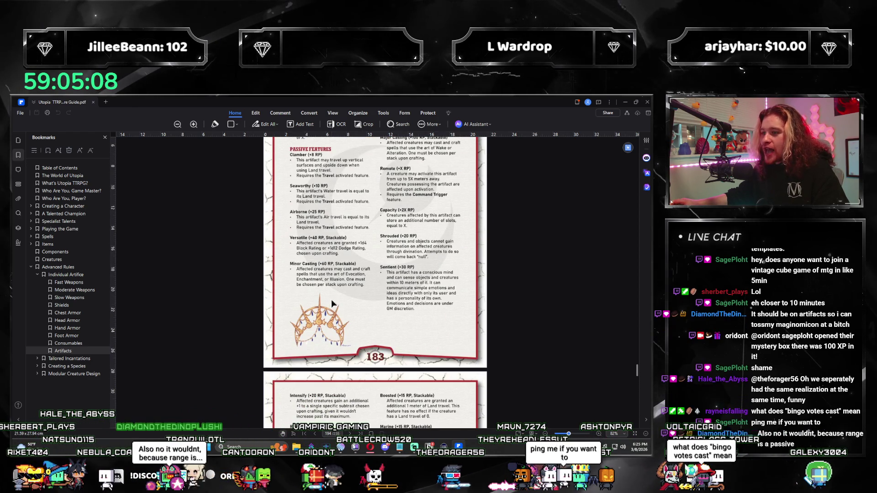
scroll(347, 291, "up", 2)
scroll(343, 295, "down", 3)
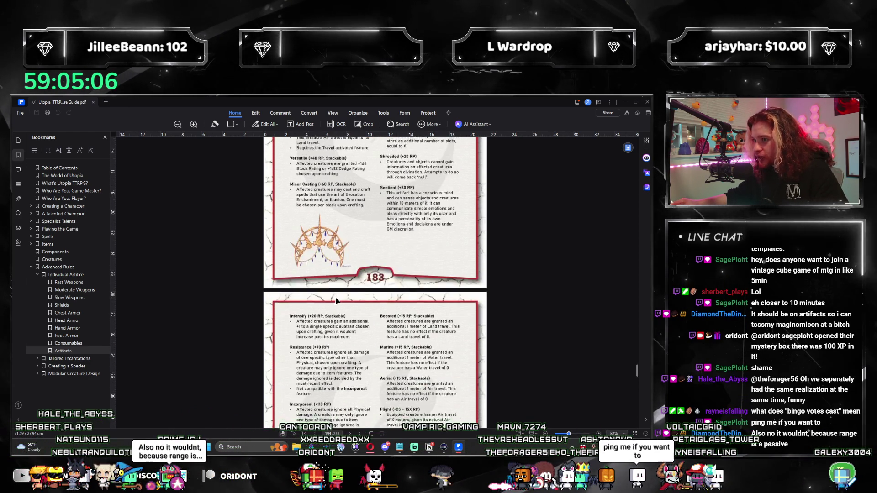
scroll(343, 303, "down", 2)
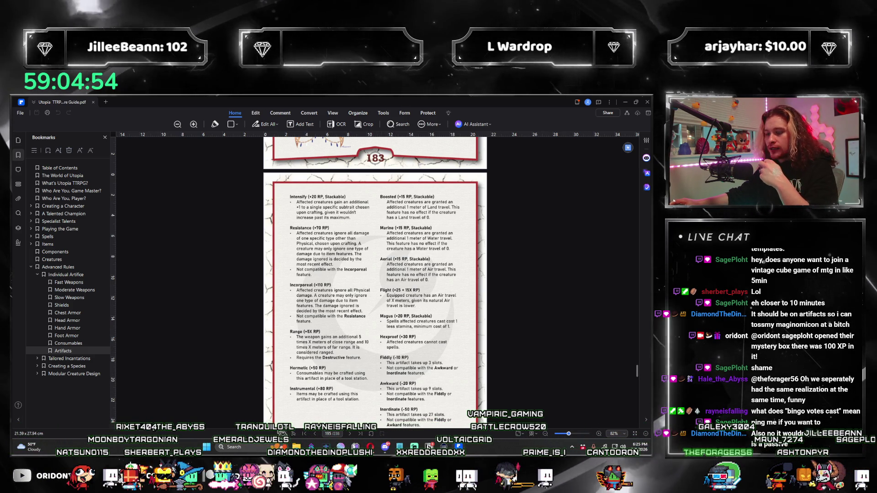
scroll(362, 370, "up", 1)
scroll(363, 371, "up", 10)
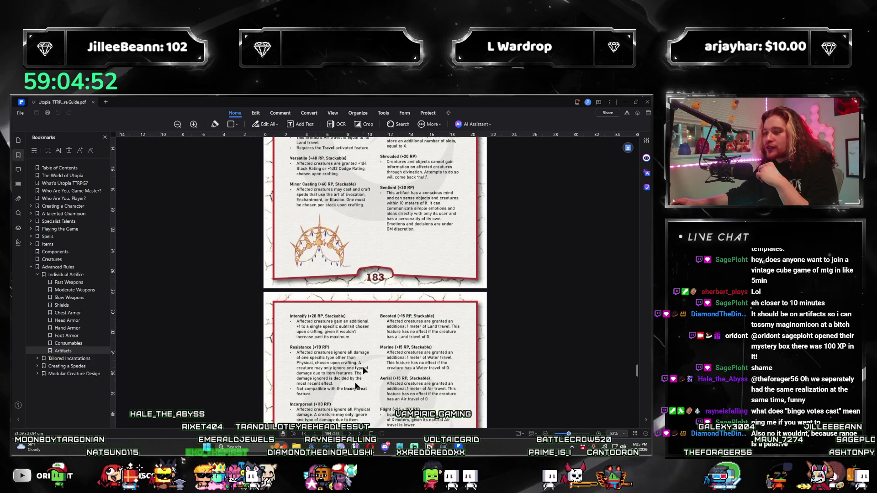
scroll(363, 371, "up", 3)
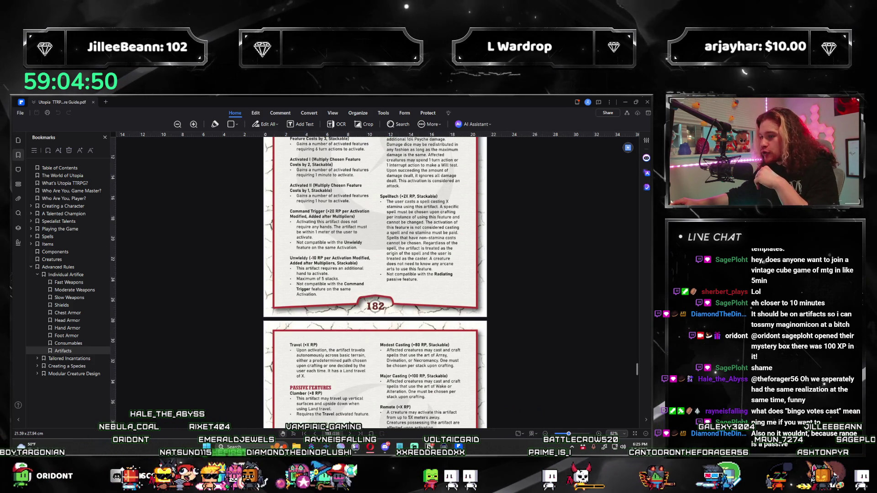
scroll(345, 383, "up", 3)
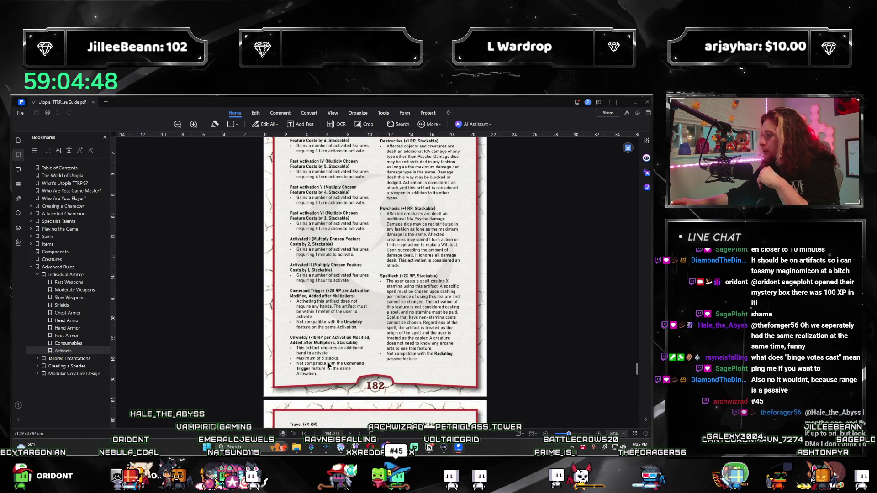
scroll(326, 337, "up", 3)
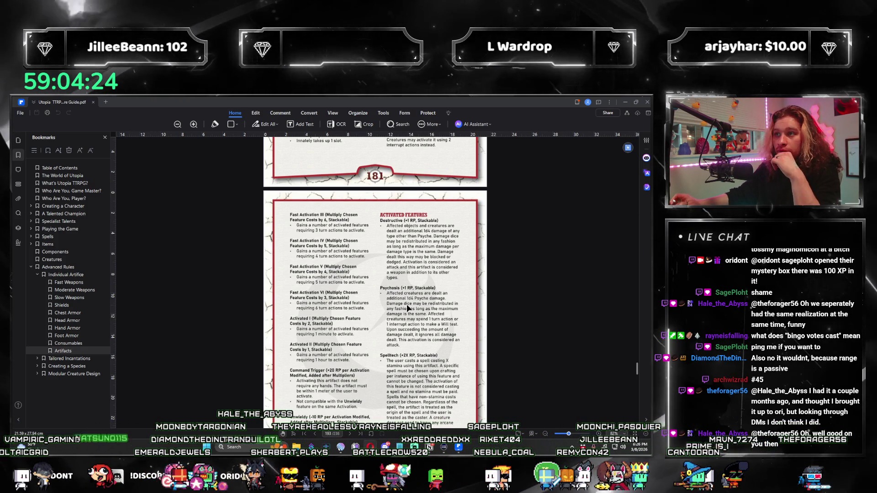
scroll(406, 305, "up", 3)
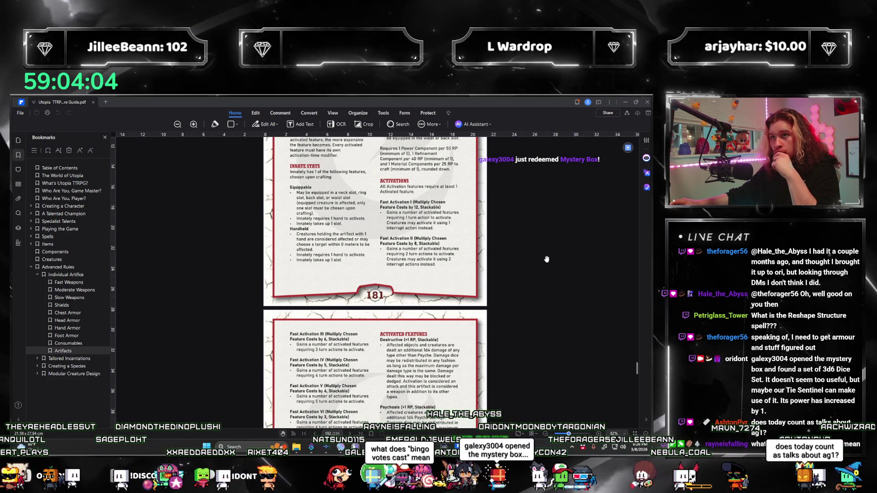
scroll(546, 259, "down", 3)
scroll(546, 259, "down", 6)
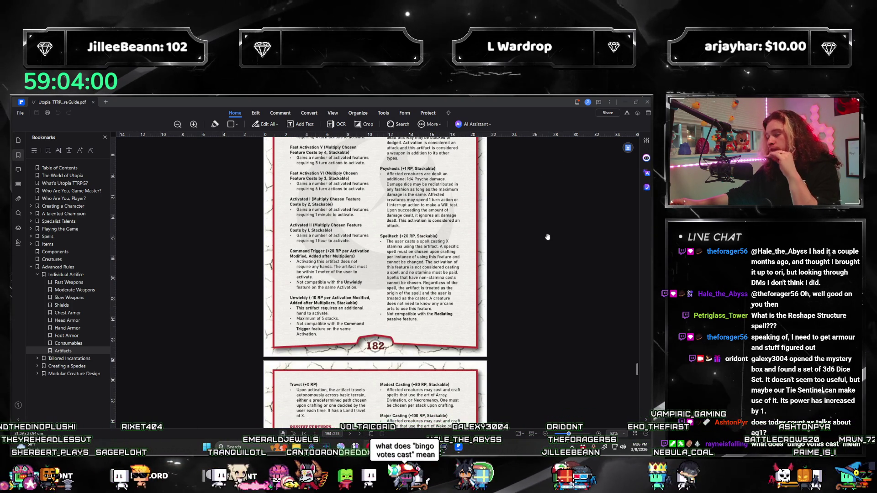
scroll(547, 237, "up", 15)
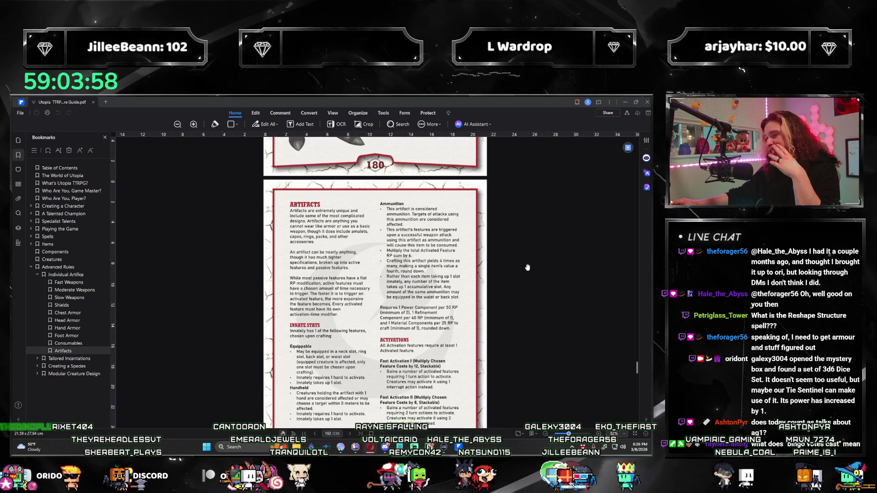
scroll(529, 274, "down", 10)
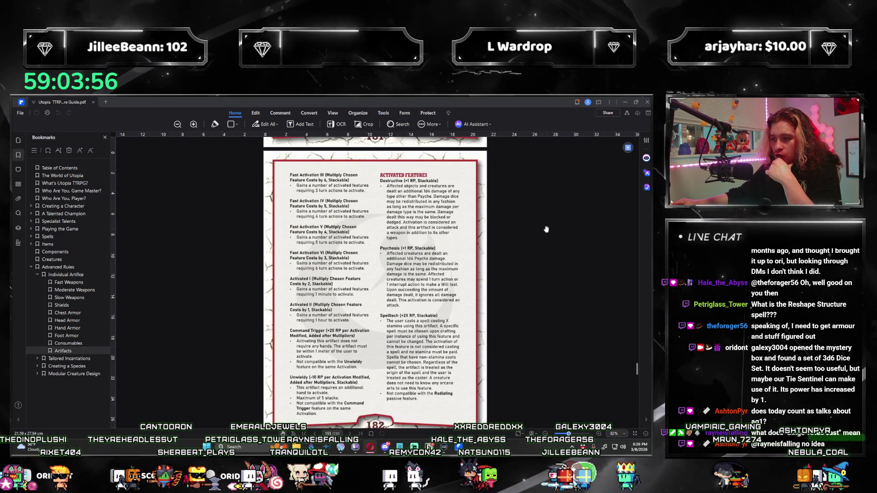
Return to the rough notes and select the [-10 RP] Armed entry under Artifacts
key("alt+Tab")
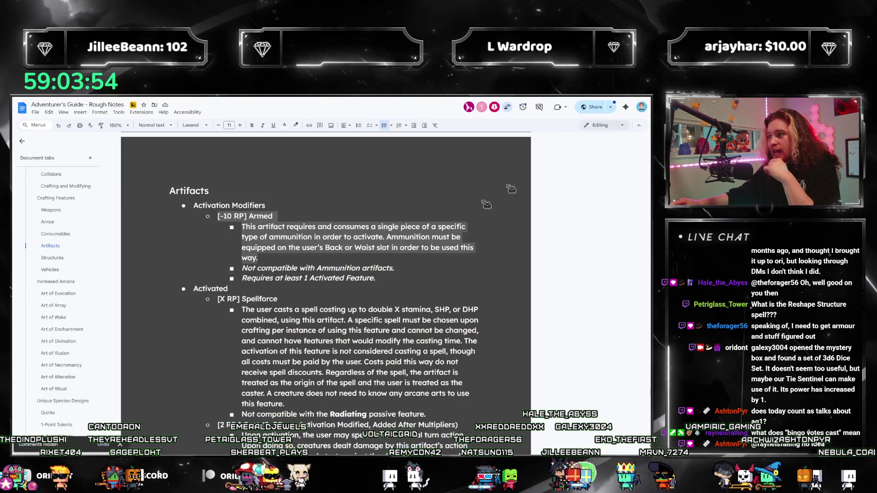
mouse_move(393, 278)
left_mouse_down()
mouse_move(254, 242)
mouse_move(194, 216)
left_mouse_up()
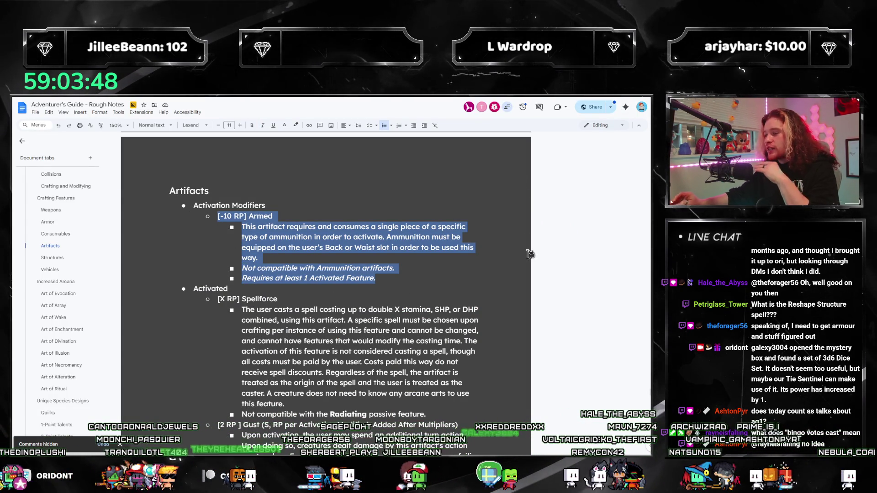
mouse_move(506, 285)
left_mouse_down()
mouse_move(374, 274)
mouse_move(204, 219)
left_mouse_up()
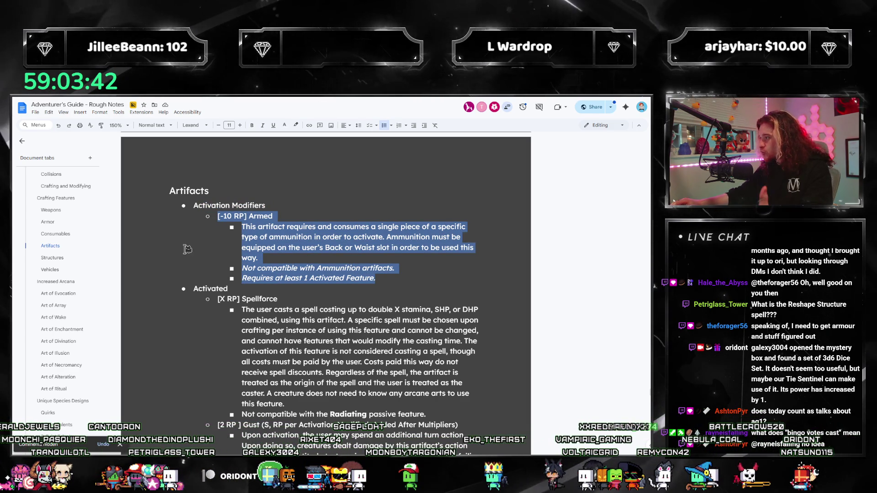
left_click(455, 259)
left_click_drag(409, 276, 205, 219)
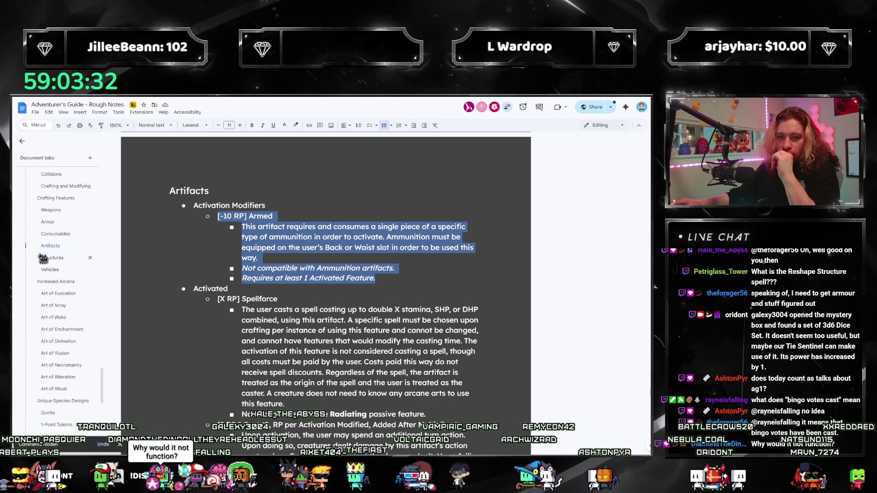
scroll(41, 296, "down", 10)
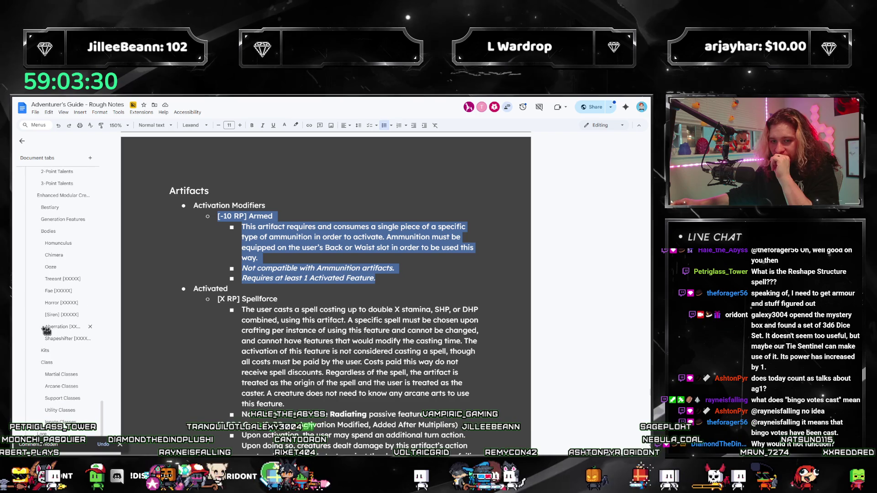
scroll(66, 320, "up", 10)
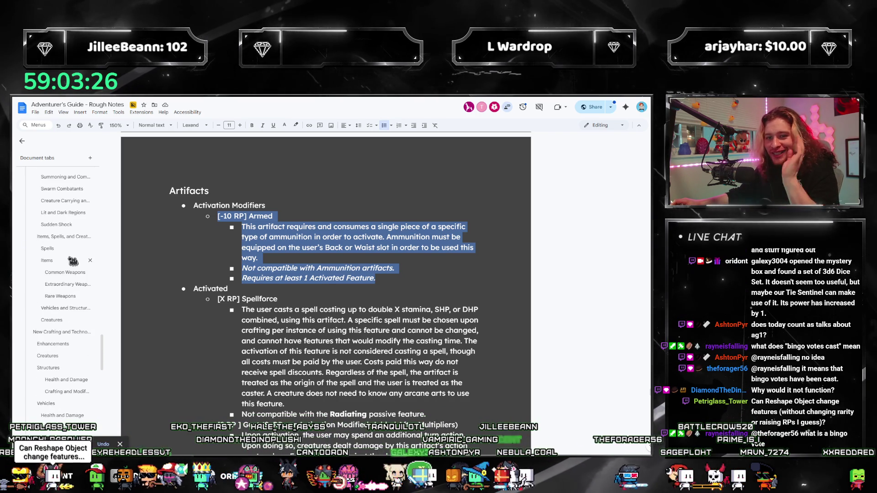
Go to Rare Weapons and place the cursor at the Windstorm Fan's '9 Slots, 864 Silver Pieces' line
left_click(60, 256)
scroll(307, 313, "up", 1)
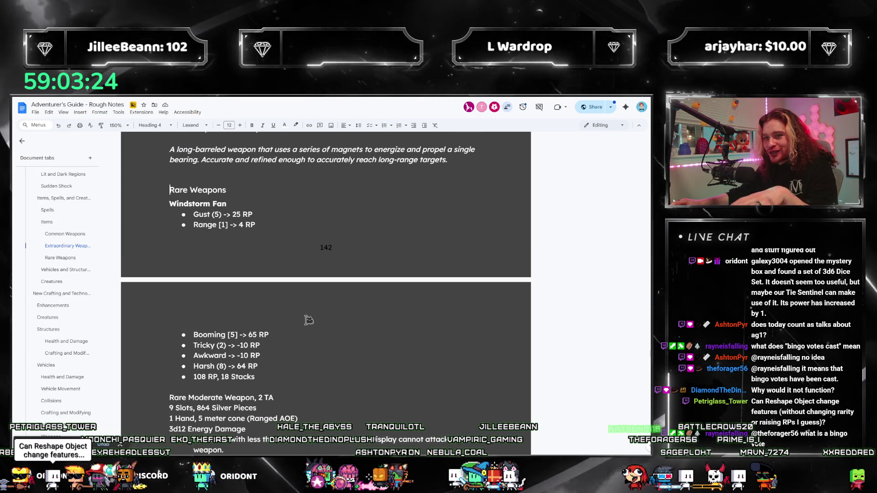
scroll(307, 318, "down", 2)
left_click(338, 343)
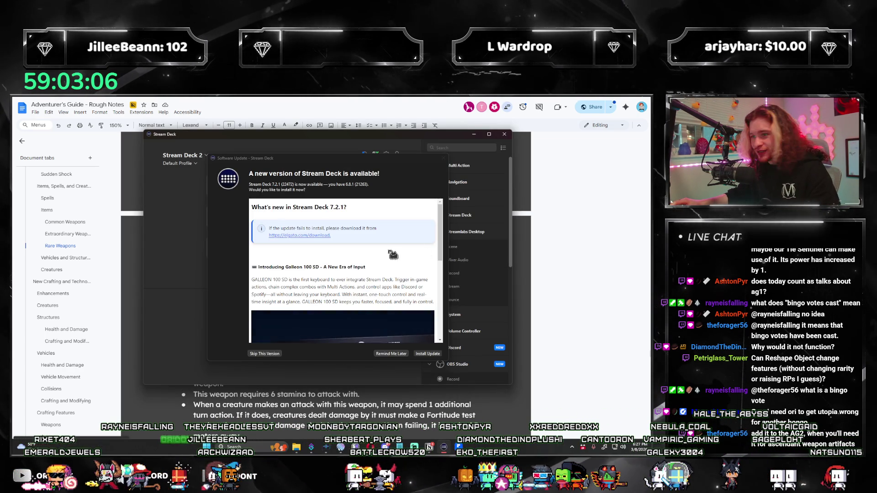
Dismiss the Stream Deck update prompt, lower the MISCHIEF key's volume slightly, and minimize Stream Deck
left_click(391, 354)
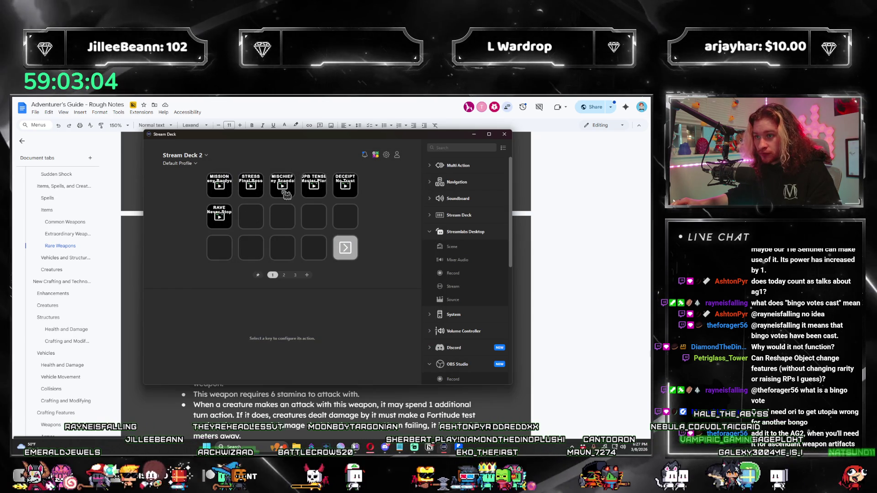
left_click(282, 185)
left_click_drag(291, 356, 288, 356)
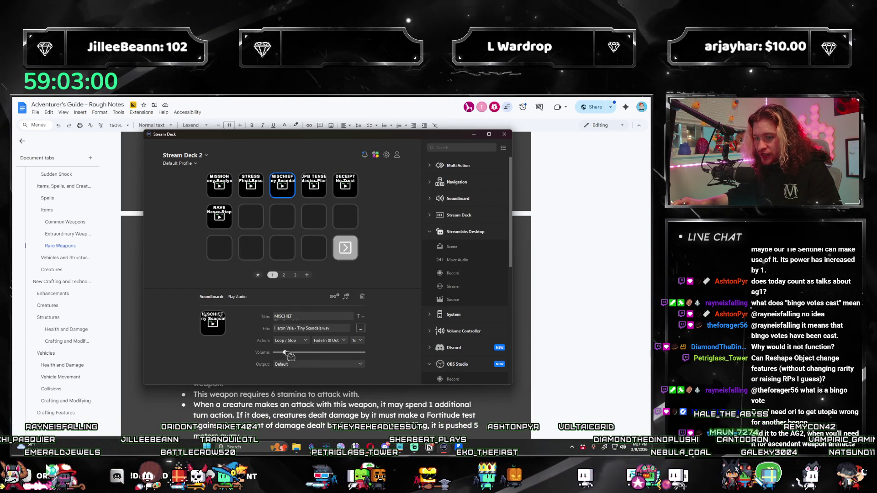
left_click(475, 134)
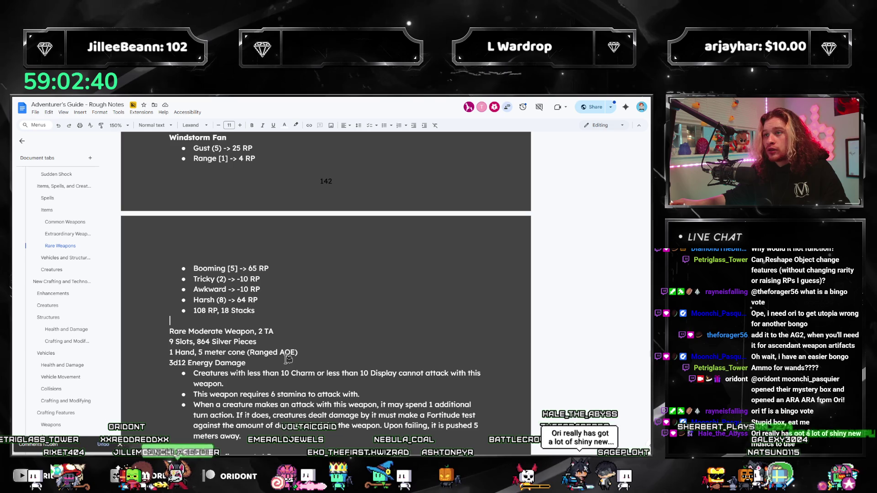
scroll(294, 351, "up", 2)
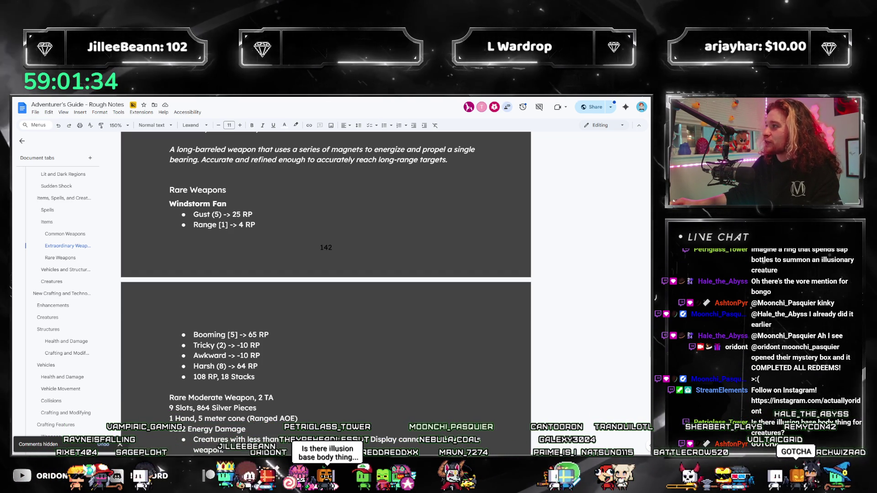
left_click(345, 332)
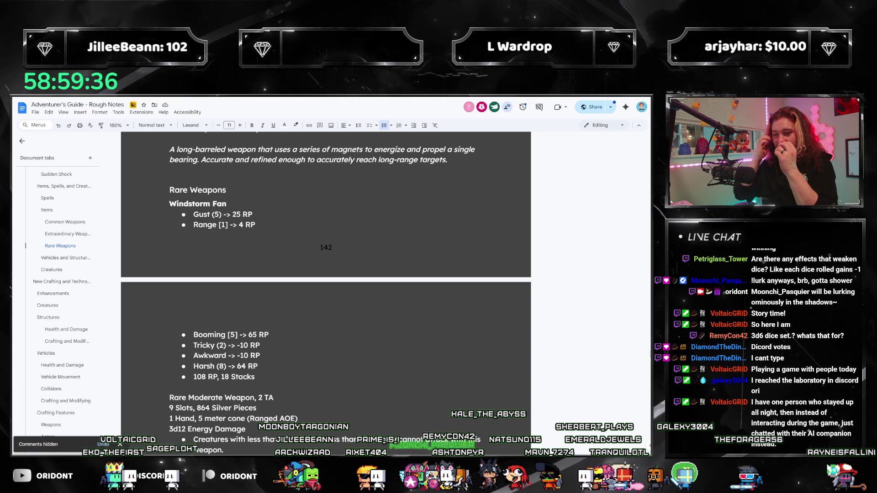
scroll(320, 301, "down", 2)
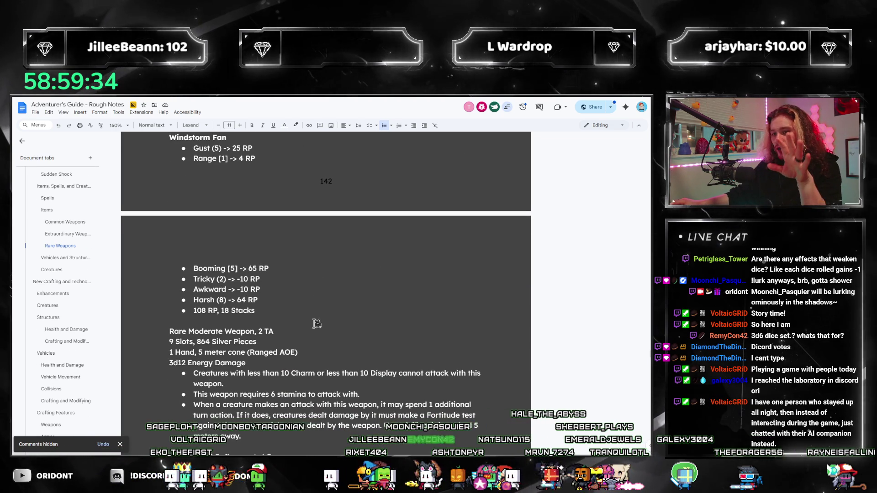
scroll(326, 319, "down", 3)
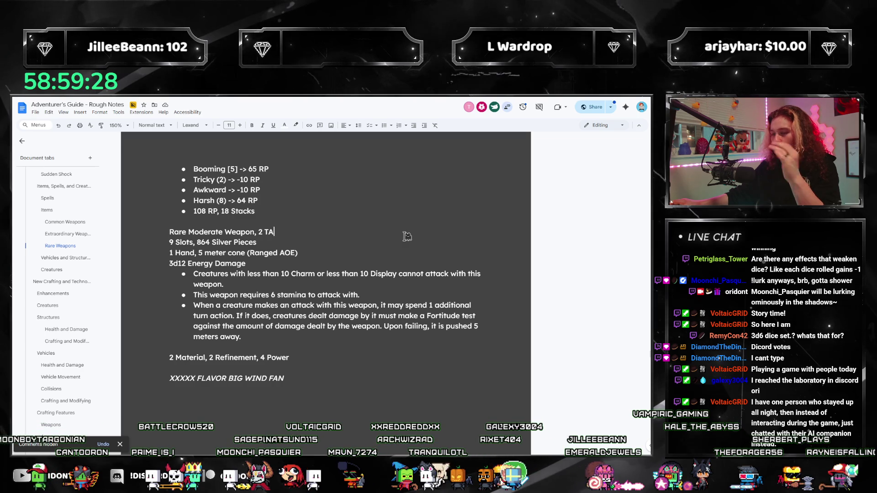
scroll(395, 283, "up", 3)
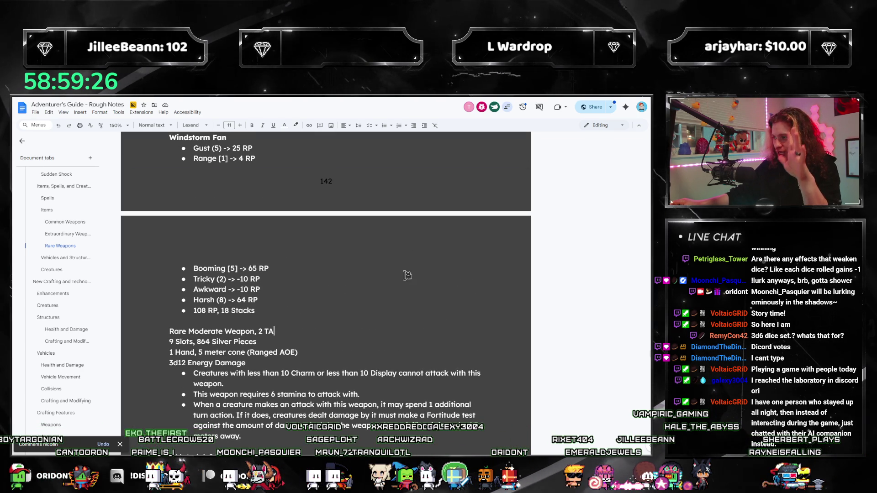
scroll(365, 305, "up", 2)
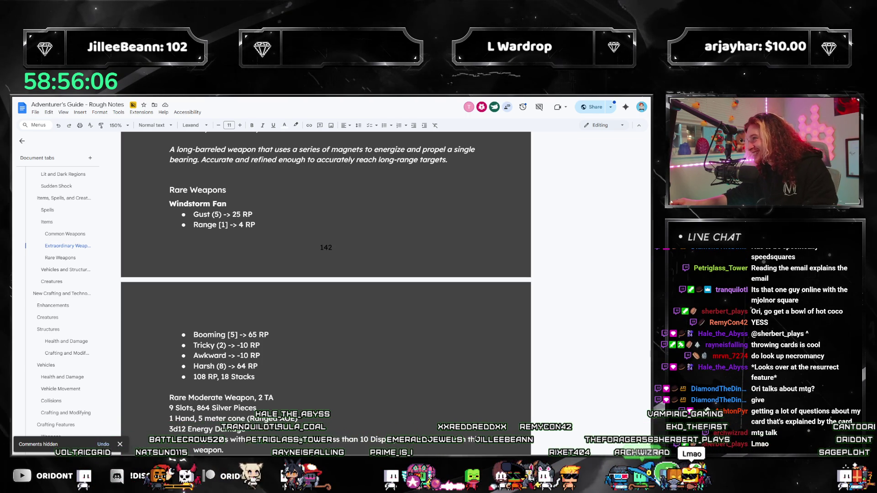
left_click(365, 385)
scroll(343, 341, "down", 3)
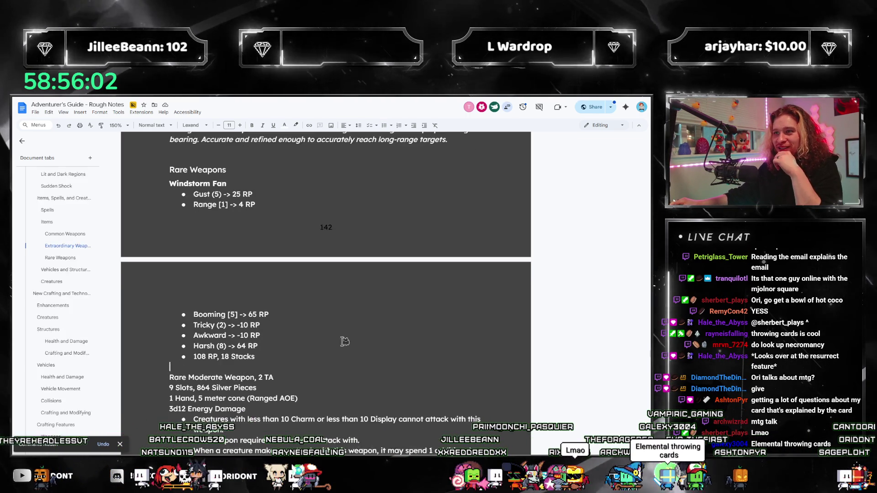
scroll(318, 324, "down", 1)
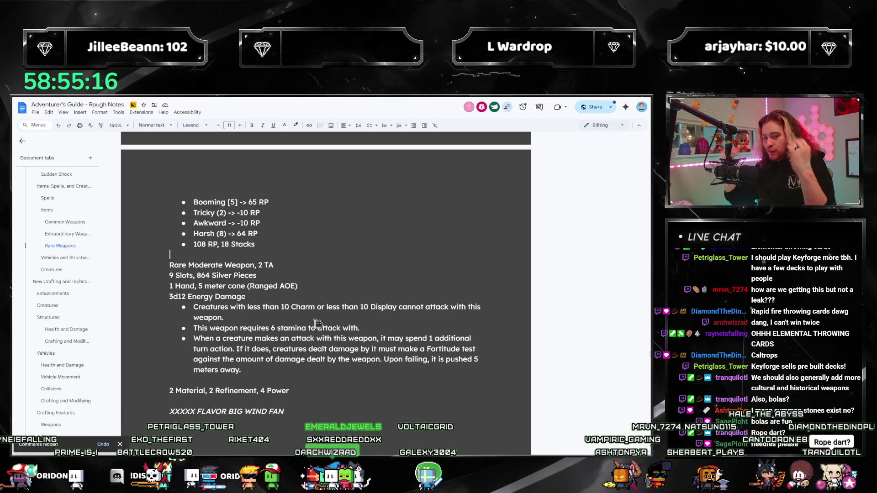
scroll(353, 211, "up", 5)
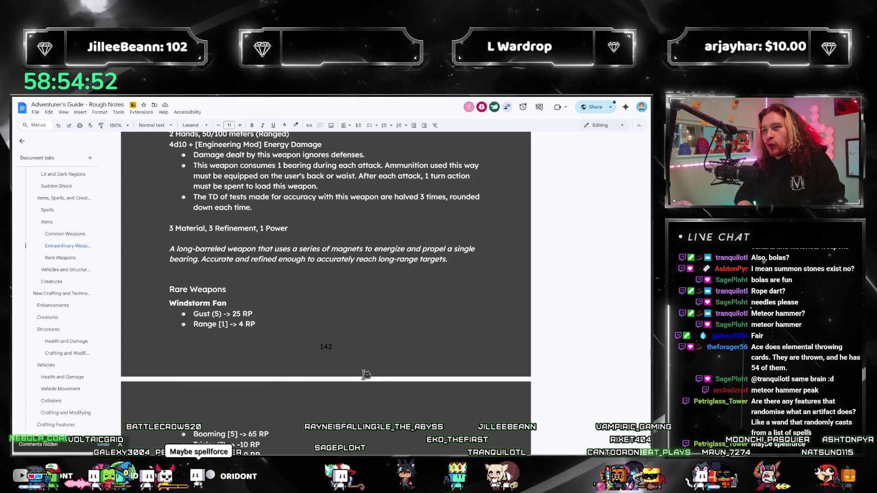
left_click(363, 259)
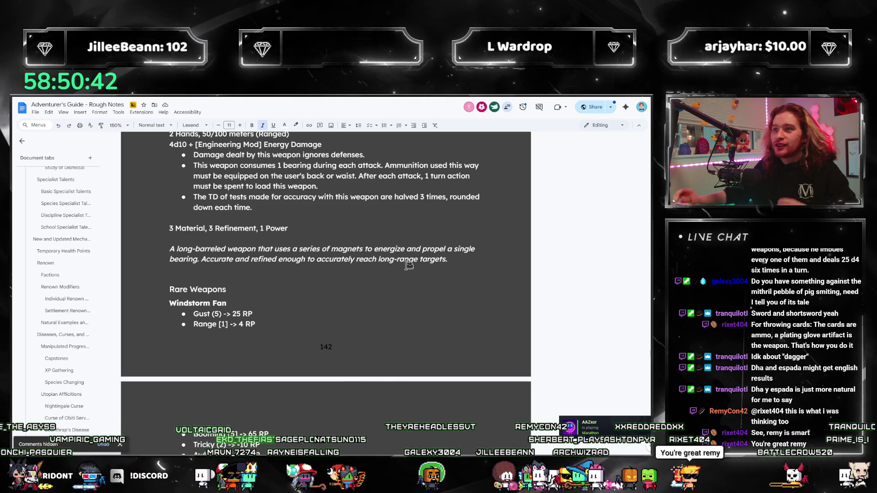
Jump to the Artifacts section and review its features back up to the Activation Modifiers heading
scroll(97, 296, "down", 5)
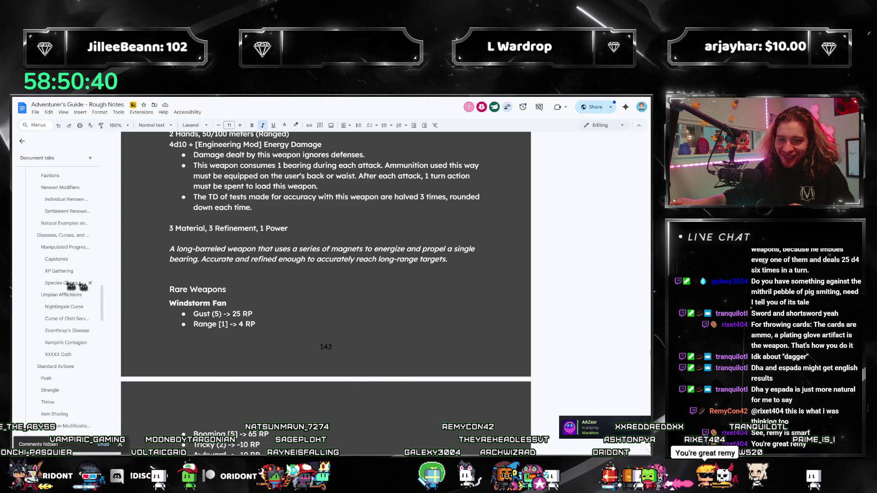
scroll(91, 294, "down", 10)
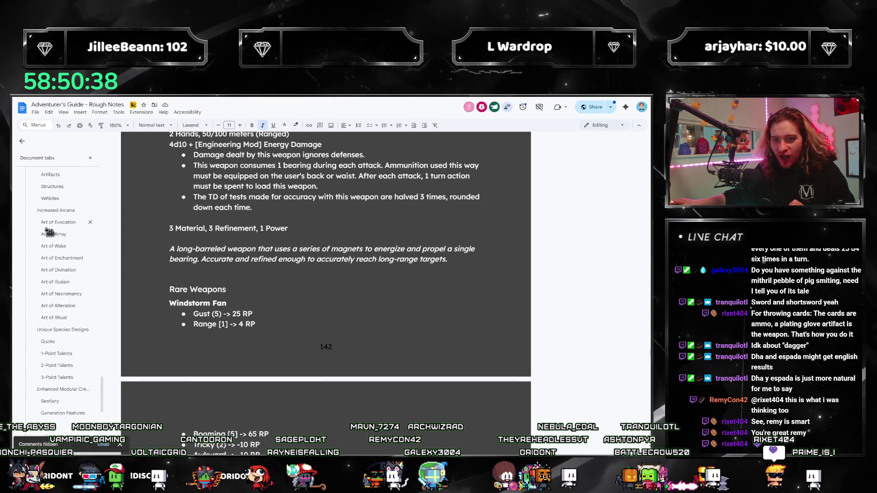
scroll(57, 335, "up", 5)
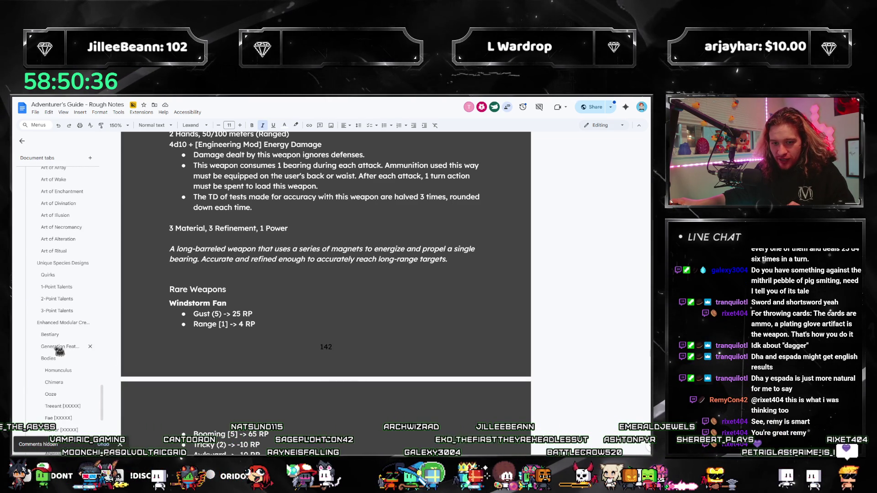
scroll(60, 343, "up", 1)
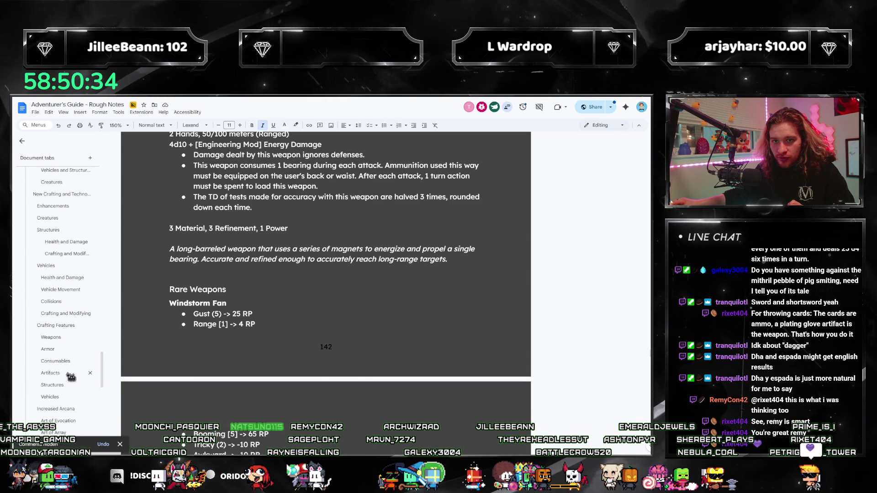
left_click(52, 377)
scroll(357, 320, "down", 10)
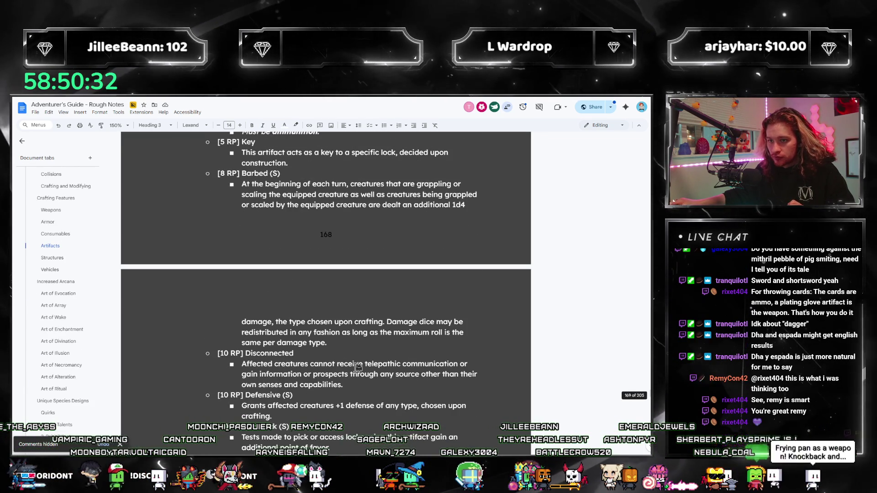
scroll(357, 366, "down", 5)
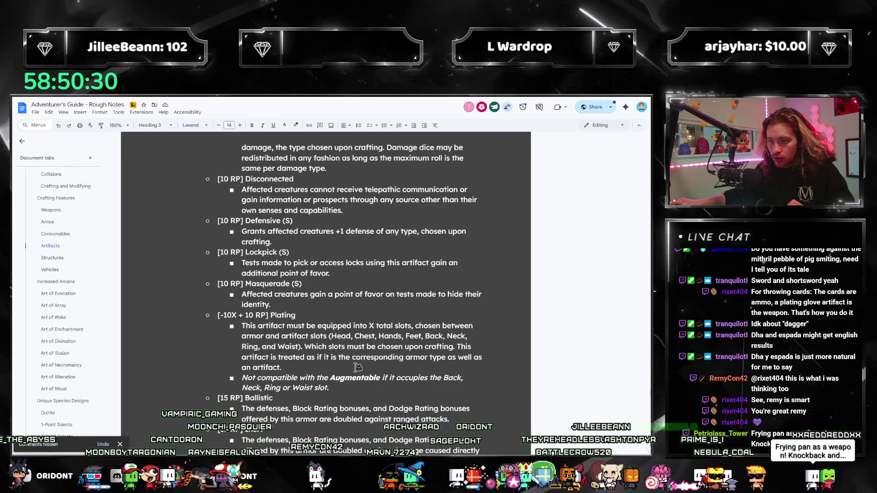
scroll(358, 367, "down", 18)
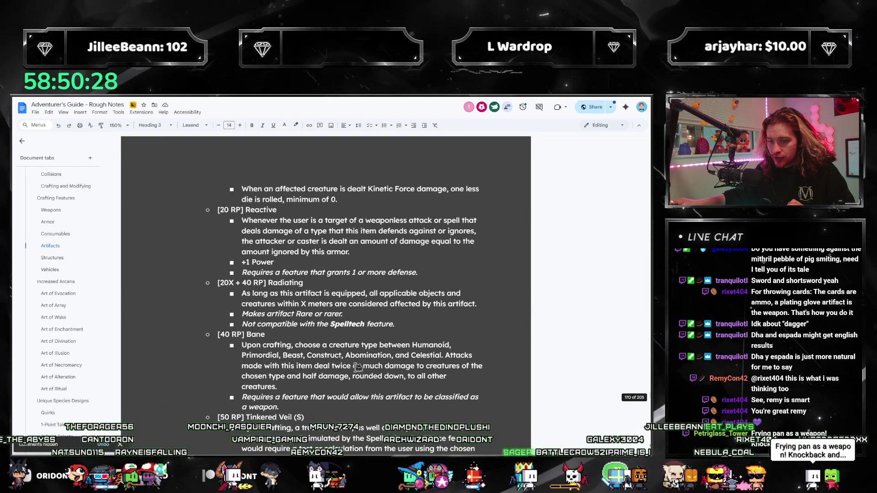
scroll(358, 366, "down", 15)
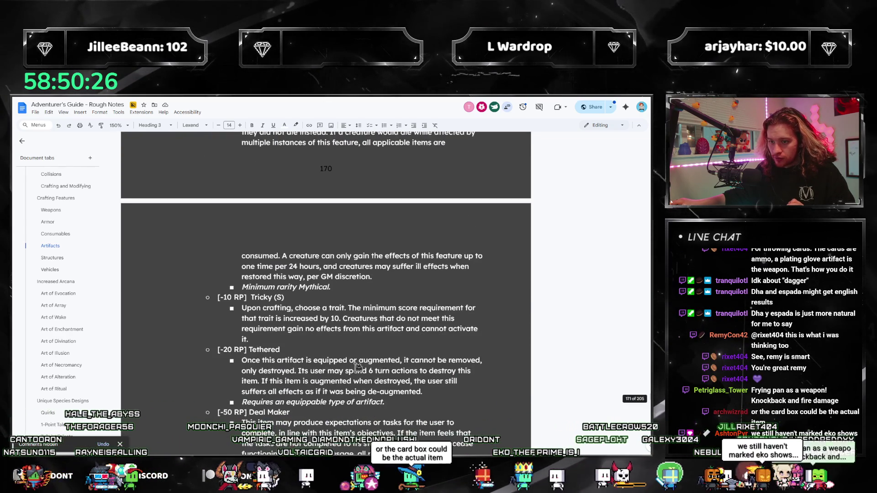
scroll(357, 367, "up", 20)
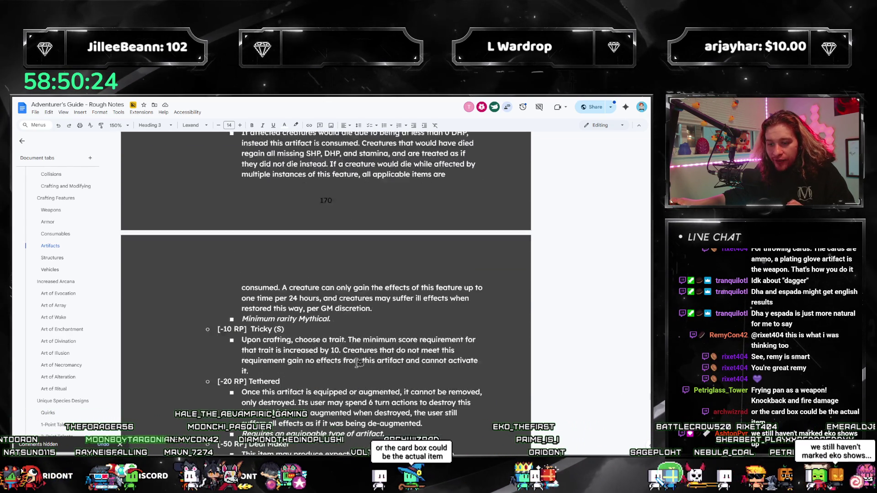
scroll(359, 363, "up", 20)
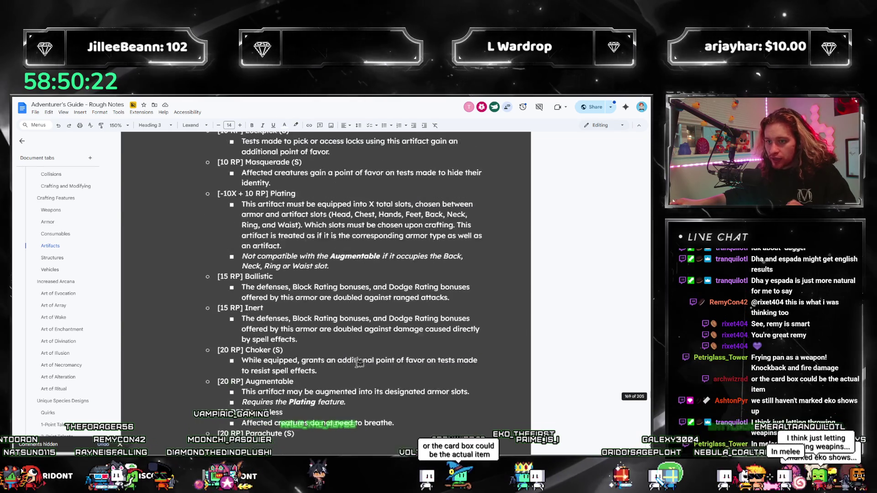
scroll(358, 363, "up", 8)
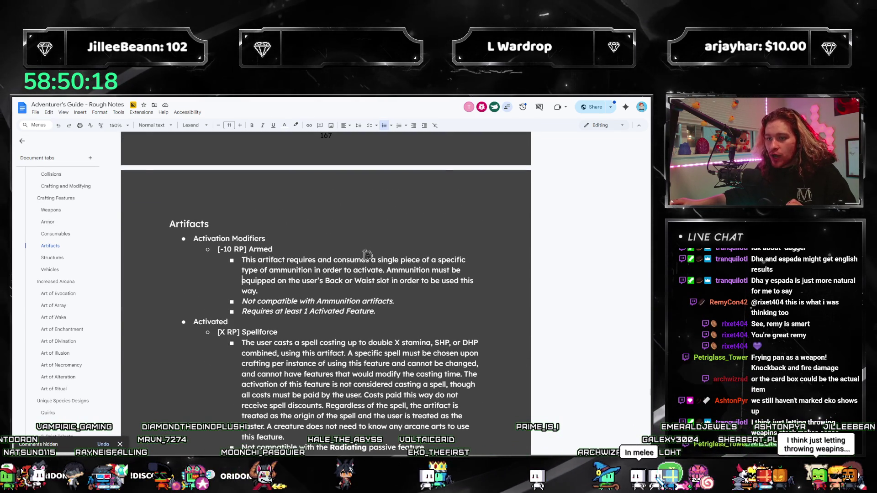
Place the cursor in the Armed artifact description, then return to the Rare Weapons section
left_click(344, 280)
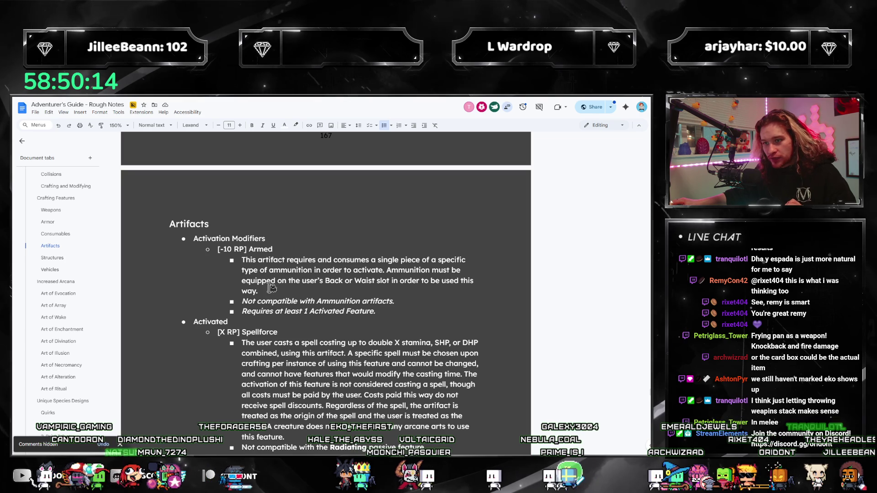
scroll(63, 267, "down", 10)
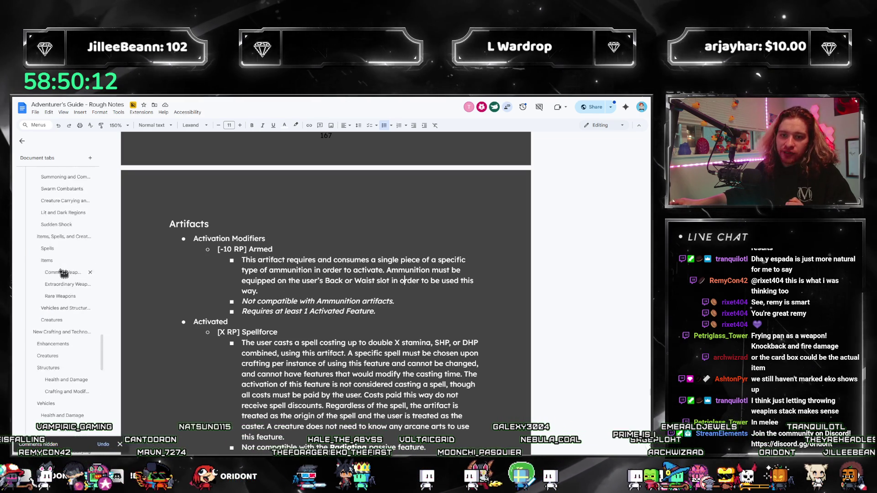
scroll(68, 283, "up", 5)
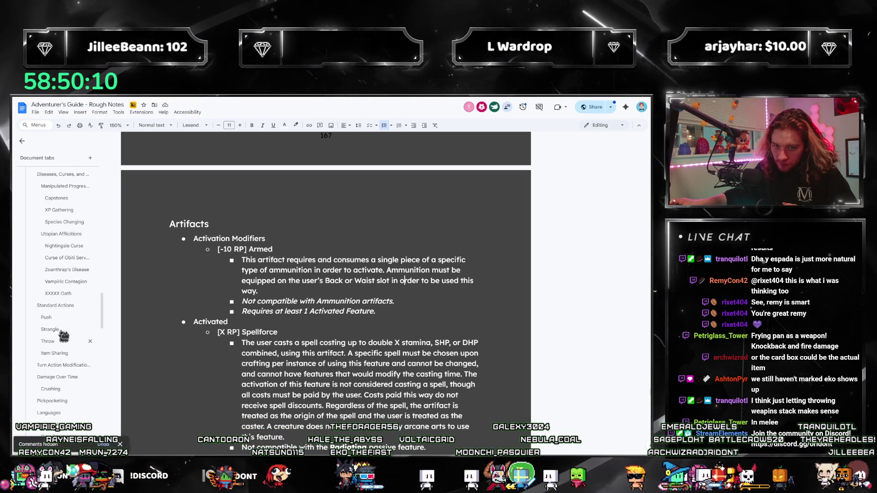
scroll(70, 331, "up", 3)
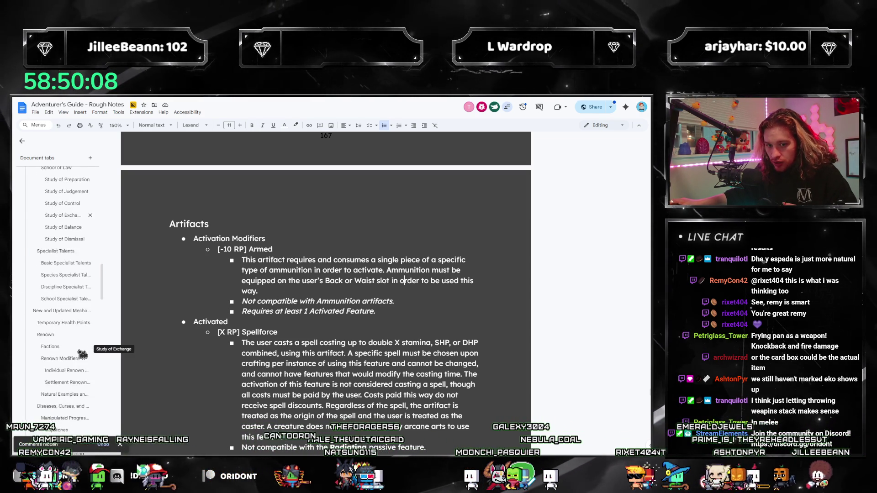
scroll(68, 347, "down", 10)
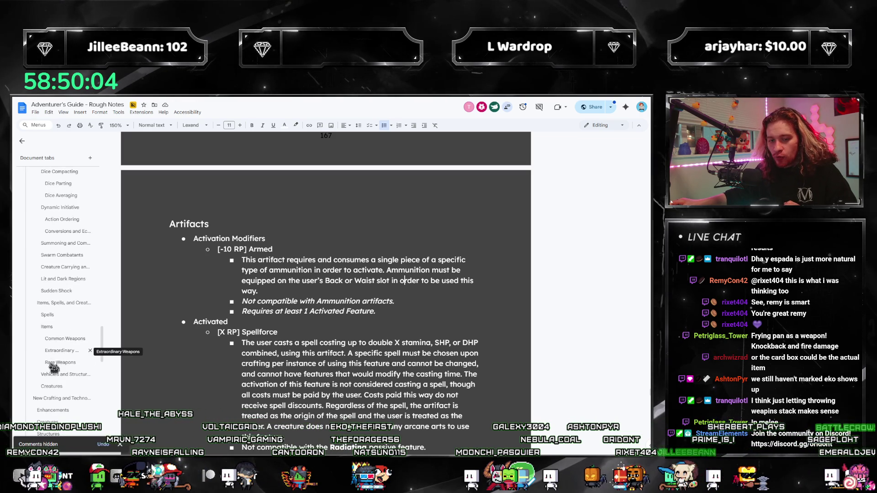
left_click(58, 363)
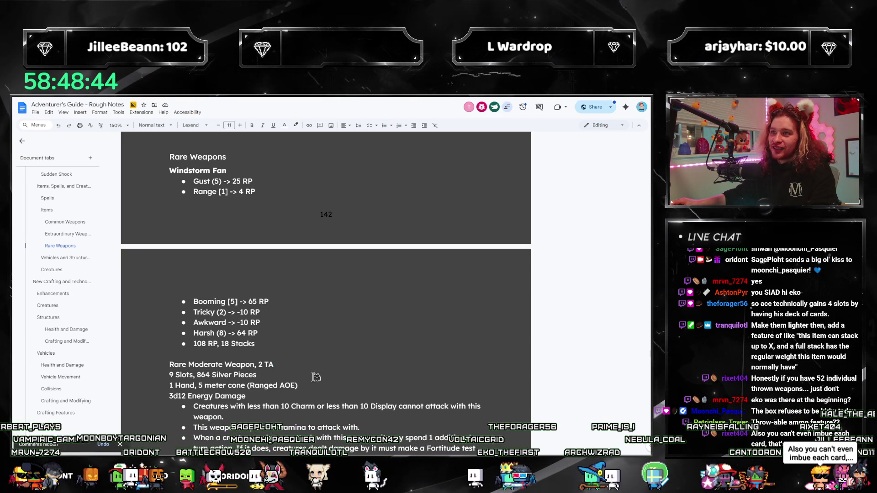
Check the Windstorm Fan lines: Awkward -10 RP, 108 RP 18 Stacks, and Booming [5] 65 RP
left_click(303, 322)
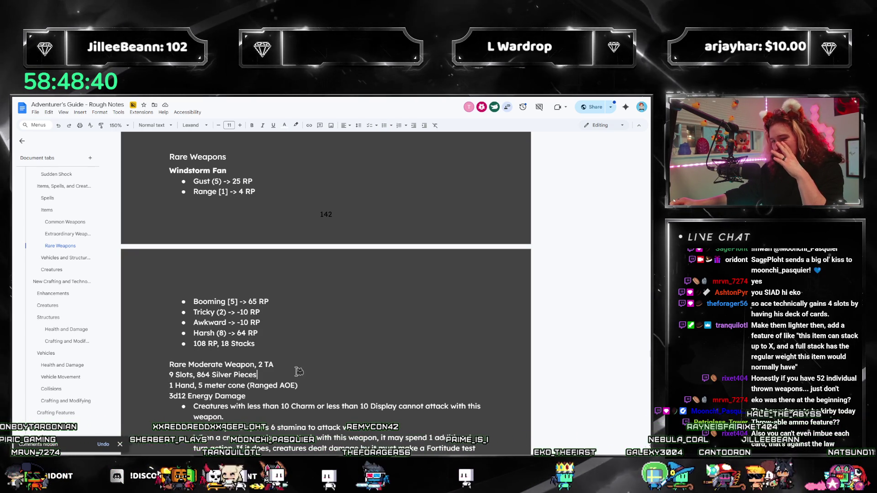
left_click(311, 344)
left_click(274, 295)
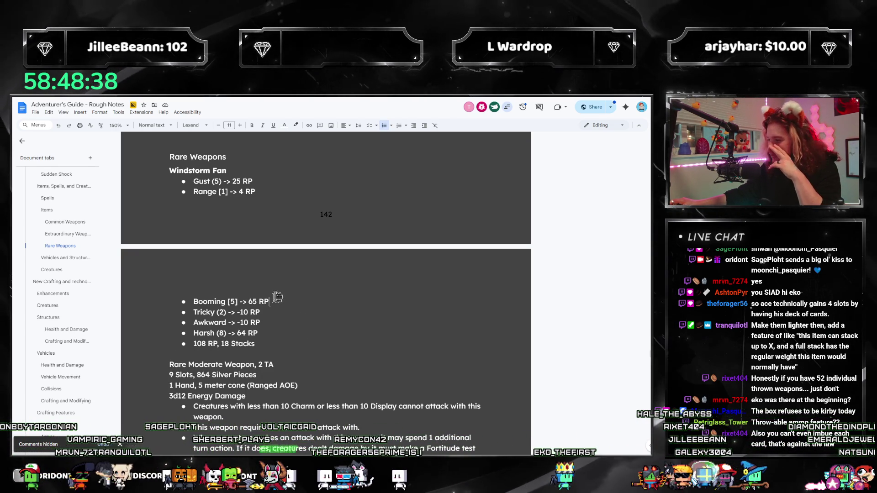
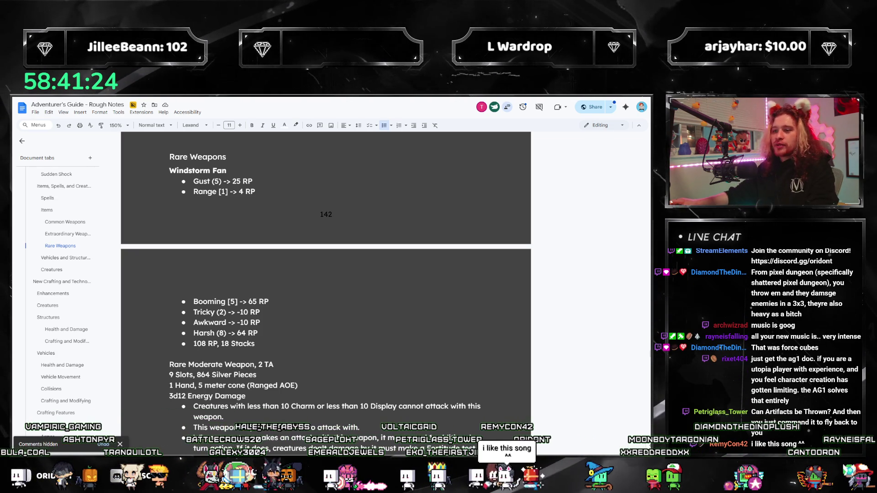
Insert a new line above the Windstorm Fan heading reading 'Force Cube'
key("Return")
key("Return")
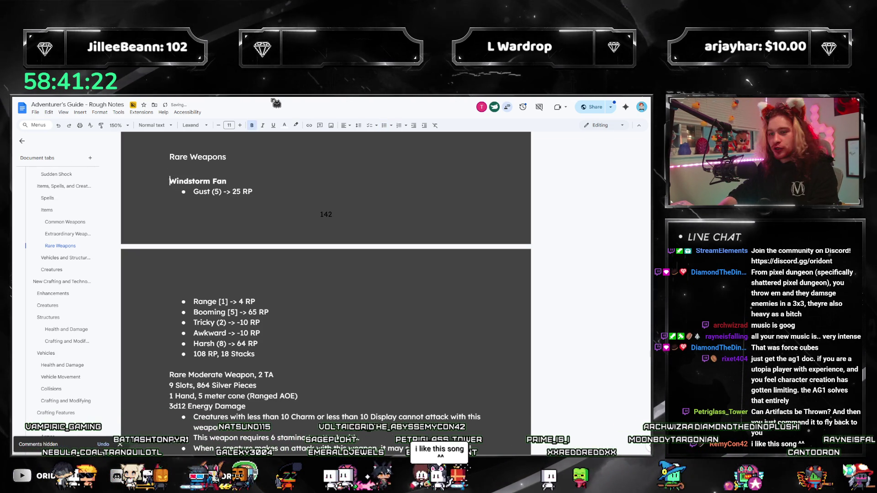
key("Up")
key("Up")
type("Force Cube")
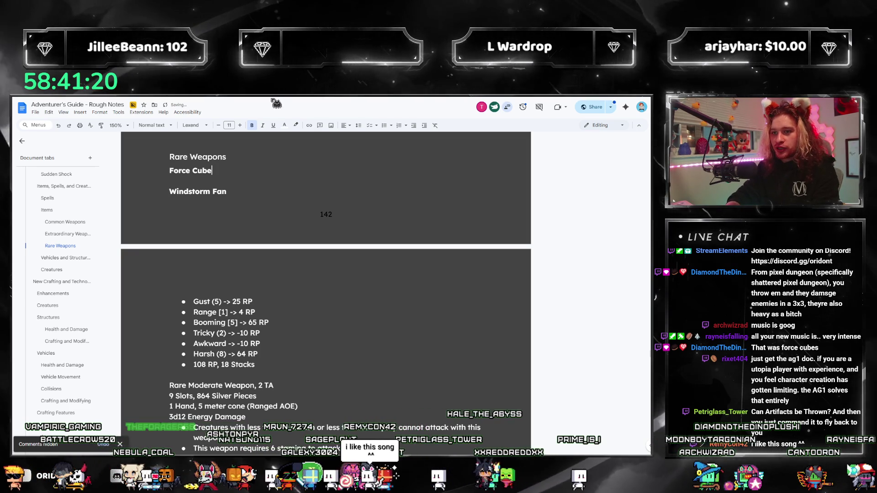
Bracket the line as '[Force Cube]' and start an empty line below it
key("shift+Home")
key("End")
key("Home")
type("[")
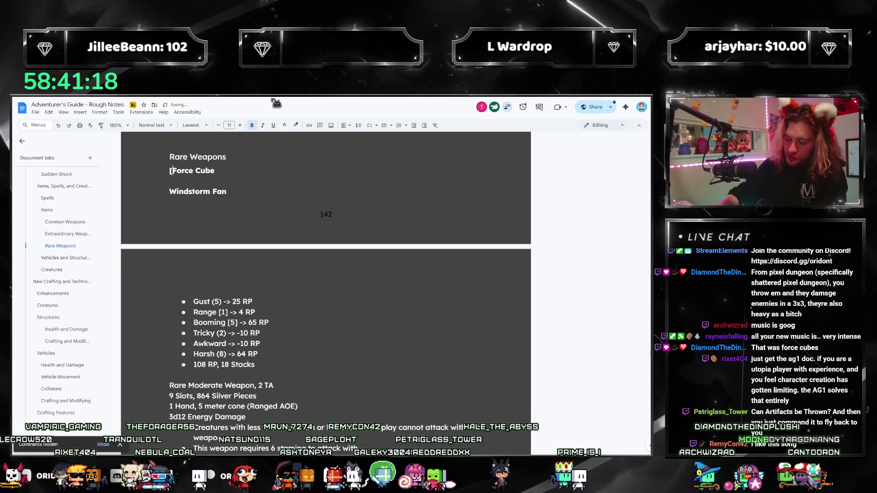
key("End")
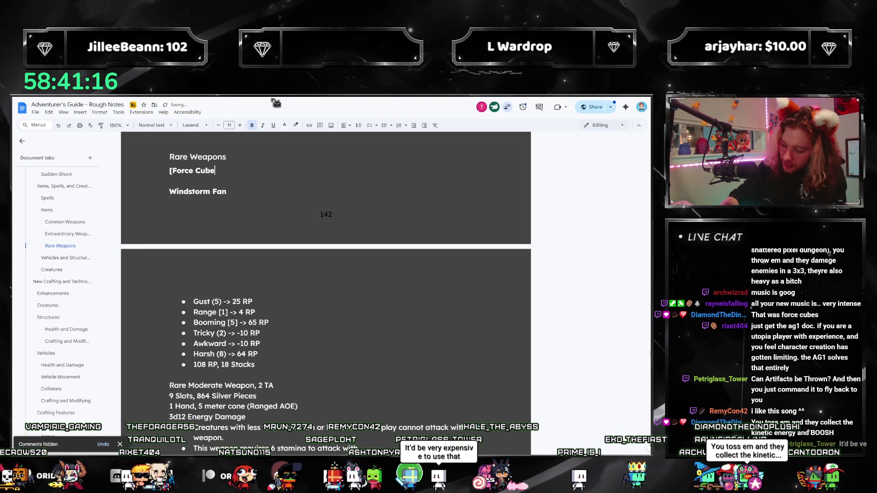
type("]")
key("Return")
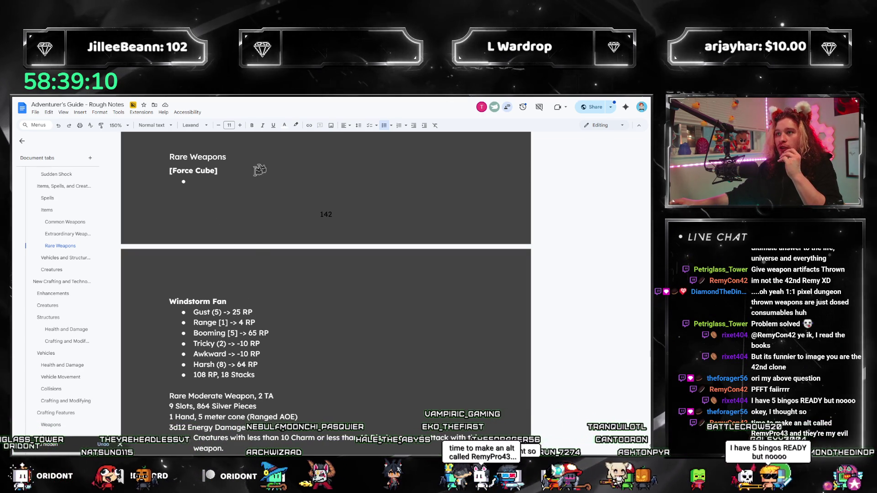
left_click_drag(227, 170, 157, 173)
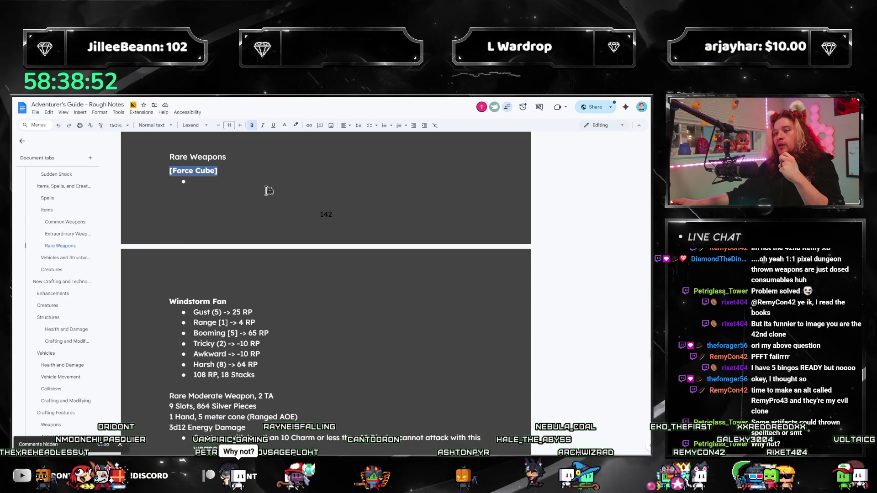
left_click(221, 189)
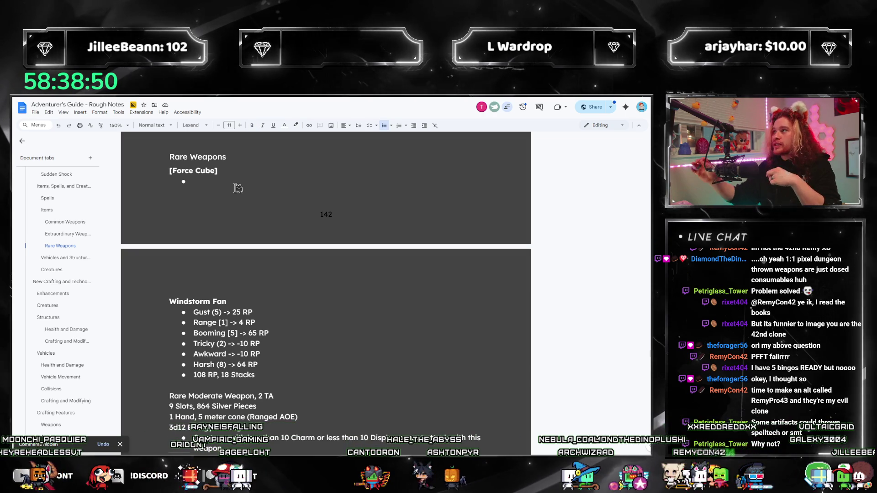